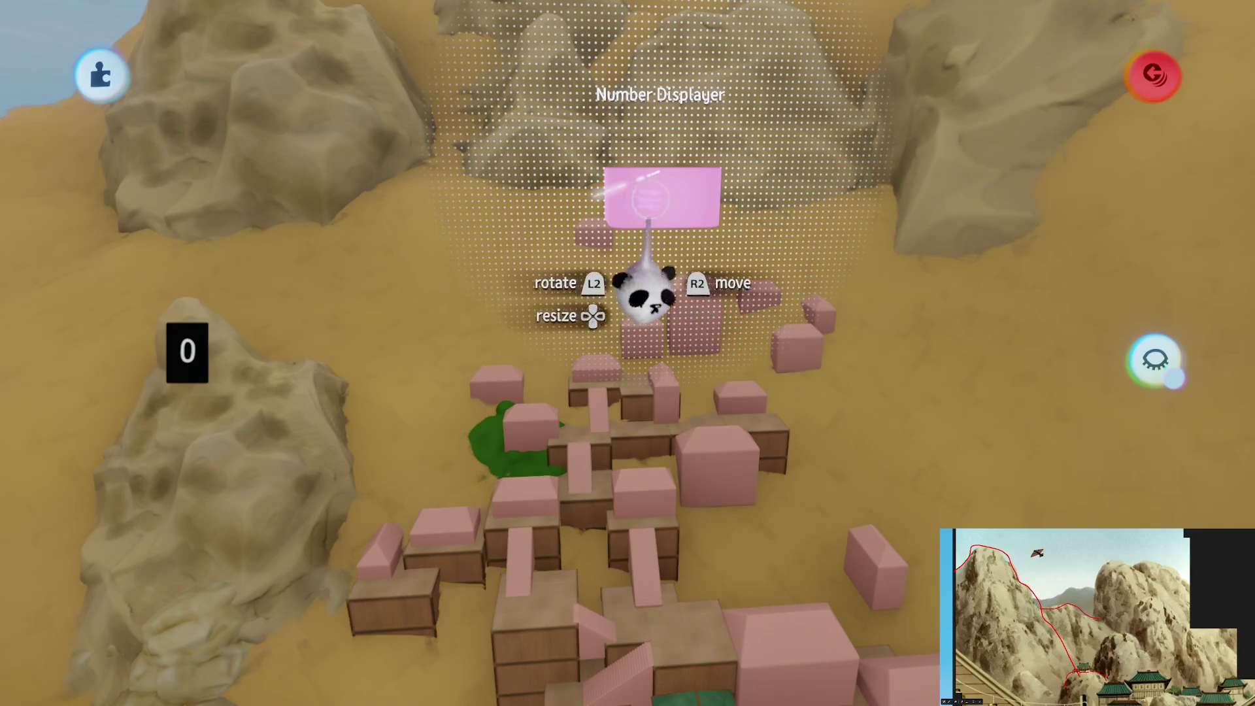
# Fade the Number Displayer's digits to 0%, enable fit width, and grow the display to 15.5 m
pyautogui.click(645, 222)
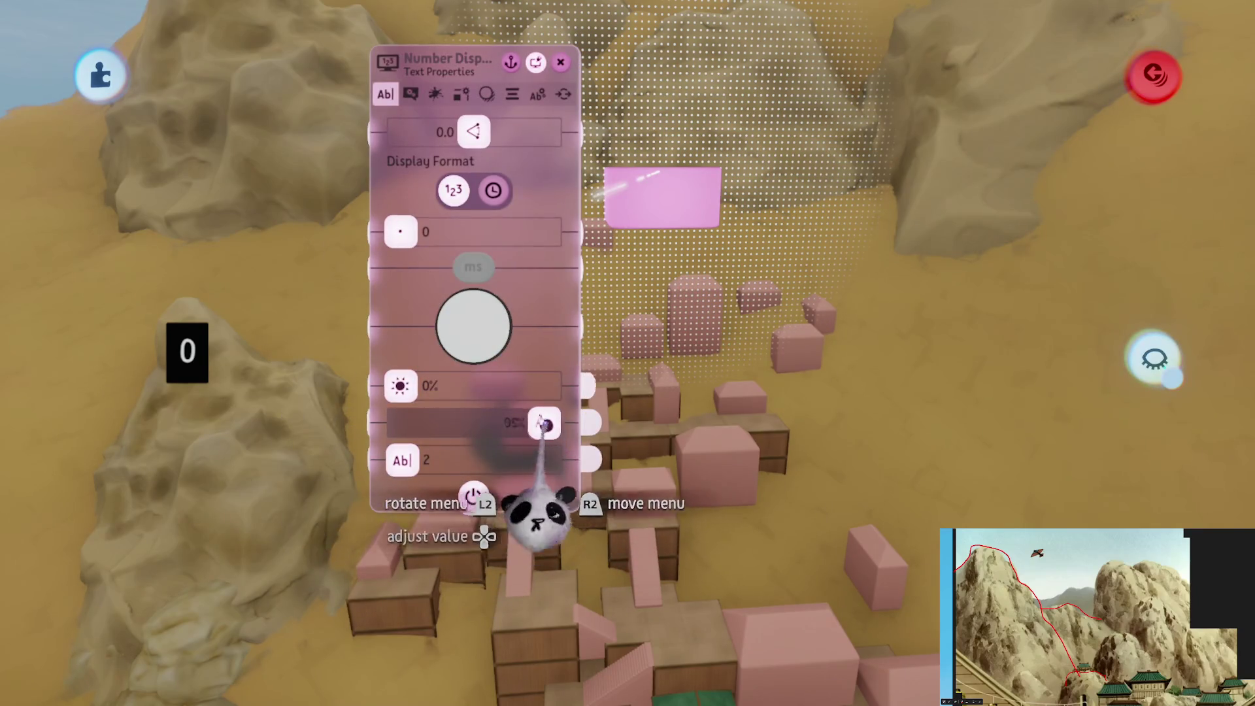
pyautogui.moveTo(544, 422); pyautogui.dragTo(389, 424)
pyautogui.click(473, 569)
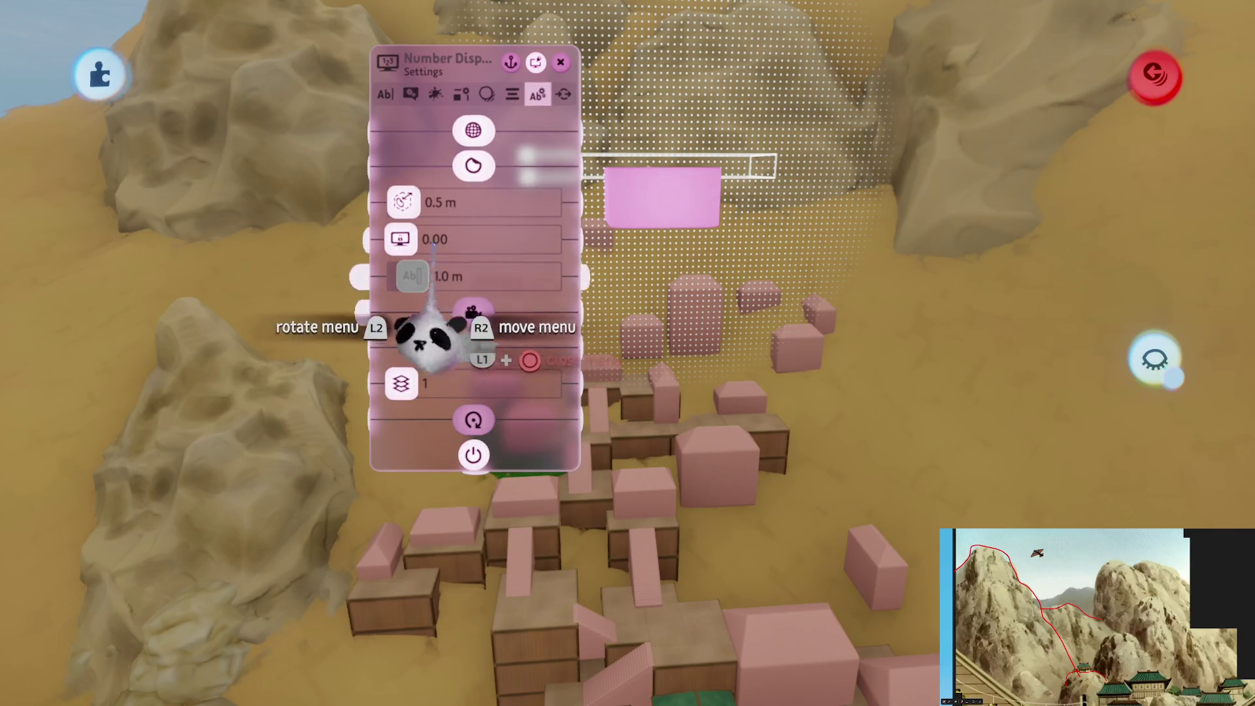
pyautogui.moveTo(455, 203)
pyautogui.mouseDown(button='middle')
pyautogui.moveTo(686, 462)
pyautogui.moveTo(639, 364)
pyautogui.moveTo(546, 442)
pyautogui.moveTo(555, 454)
pyautogui.mouseUp(button='middle')
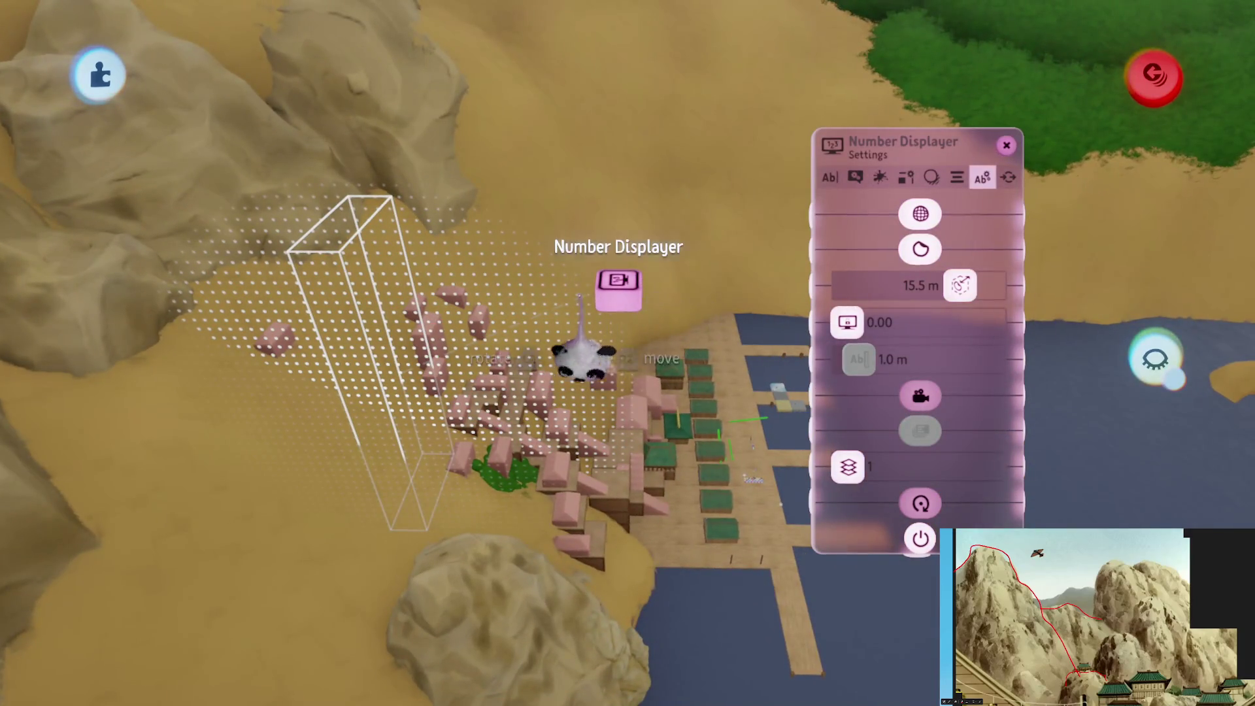
# Carry the Number Displayer up over the rocky peaks and stretch its panel to 391.3 m
pyautogui.moveTo(621, 302)
pyautogui.mouseDown()
pyautogui.moveTo(601, 256)
pyautogui.moveTo(597, 140)
pyautogui.moveTo(595, 174)
pyautogui.moveTo(599, 216)
pyautogui.moveTo(624, 6)
pyautogui.mouseUp()
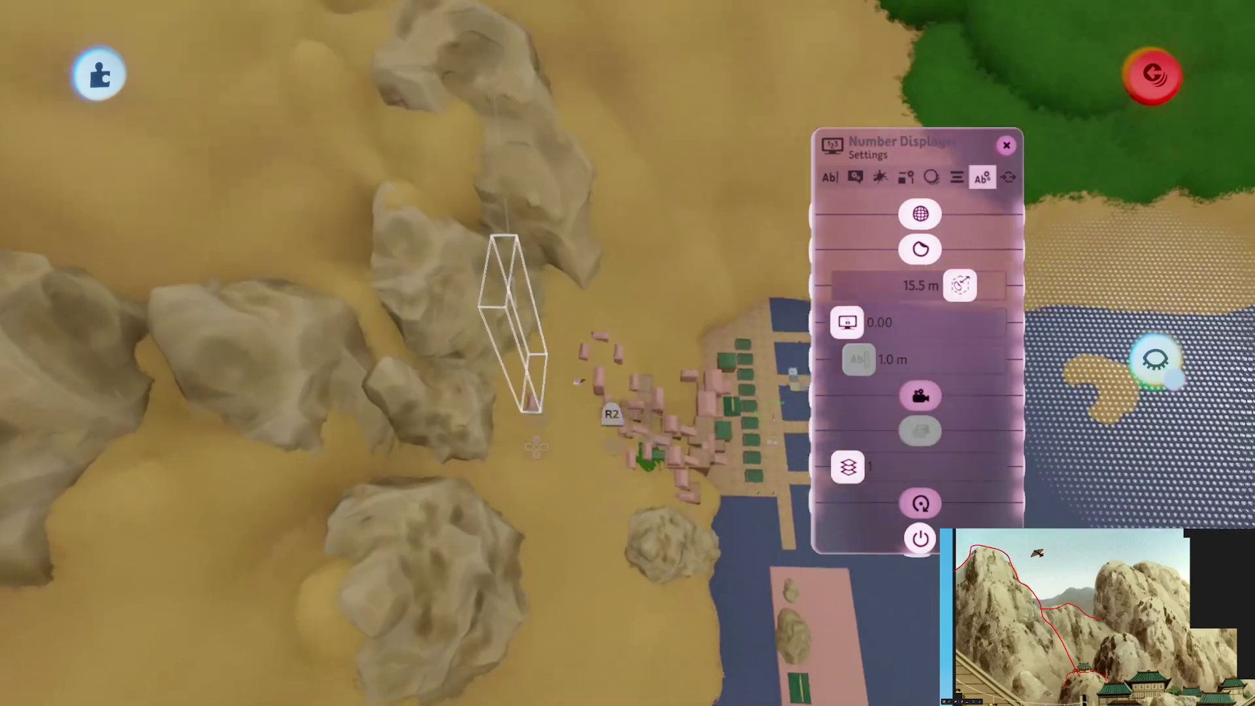
pyautogui.moveTo(490, 303)
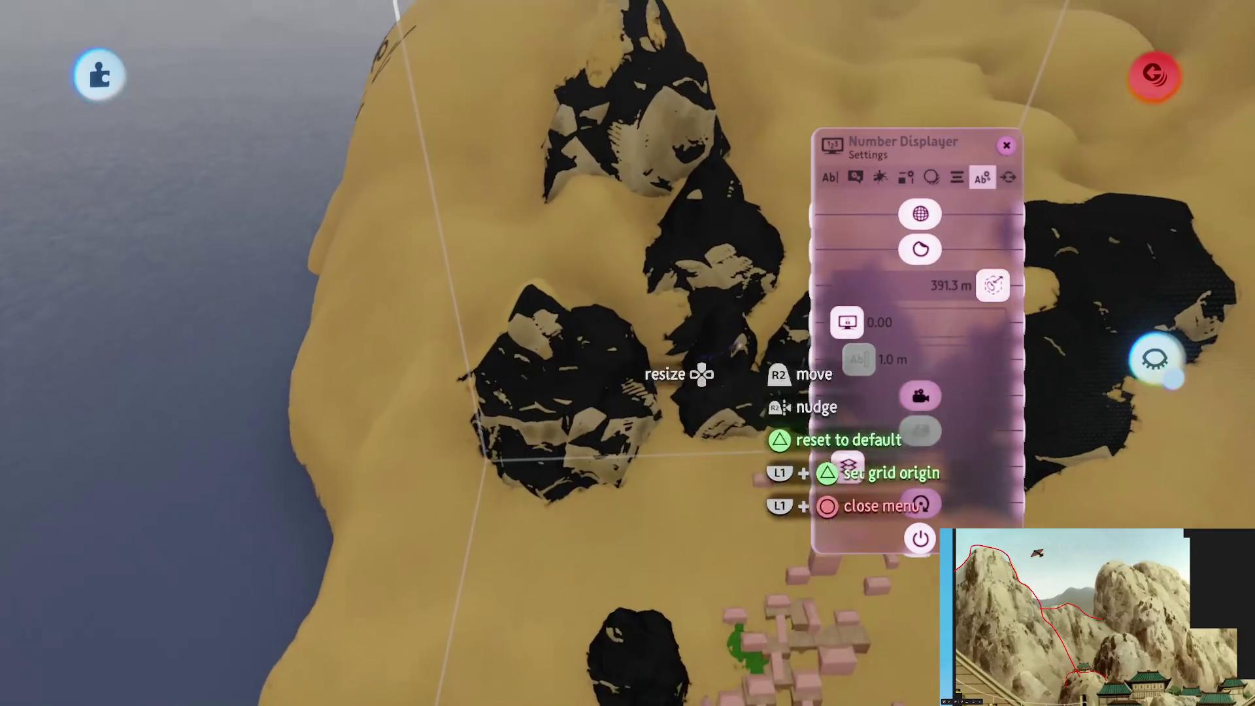
pyautogui.click(880, 177)
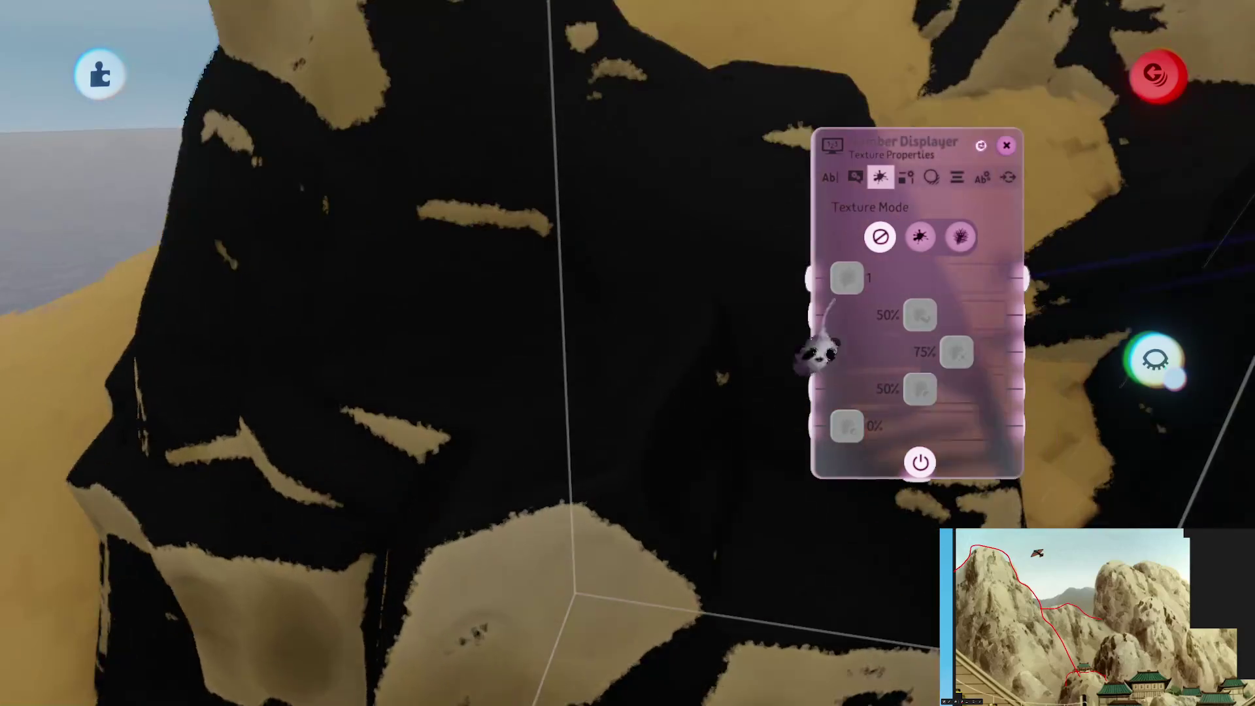
# Set the panel's Texture Mode to splat and raise its texture setting from 6 to 7
pyautogui.click(919, 236)
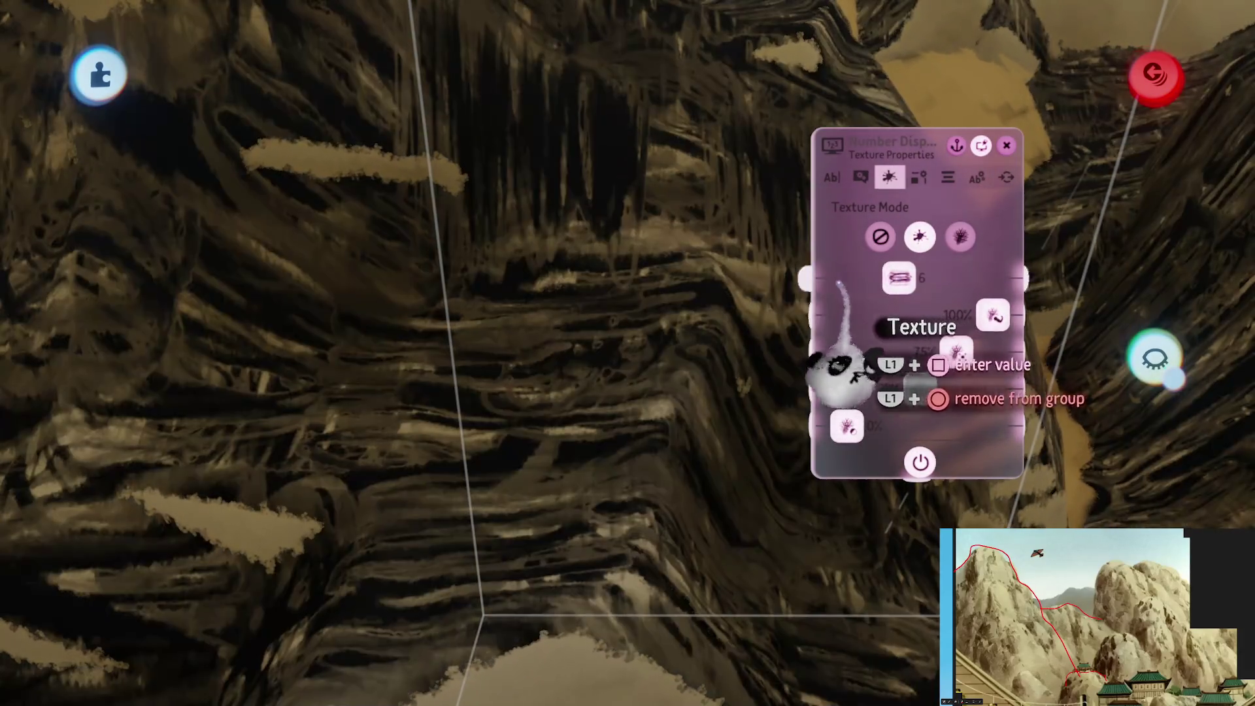
pyautogui.moveTo(899, 278); pyautogui.dragTo(909, 278)
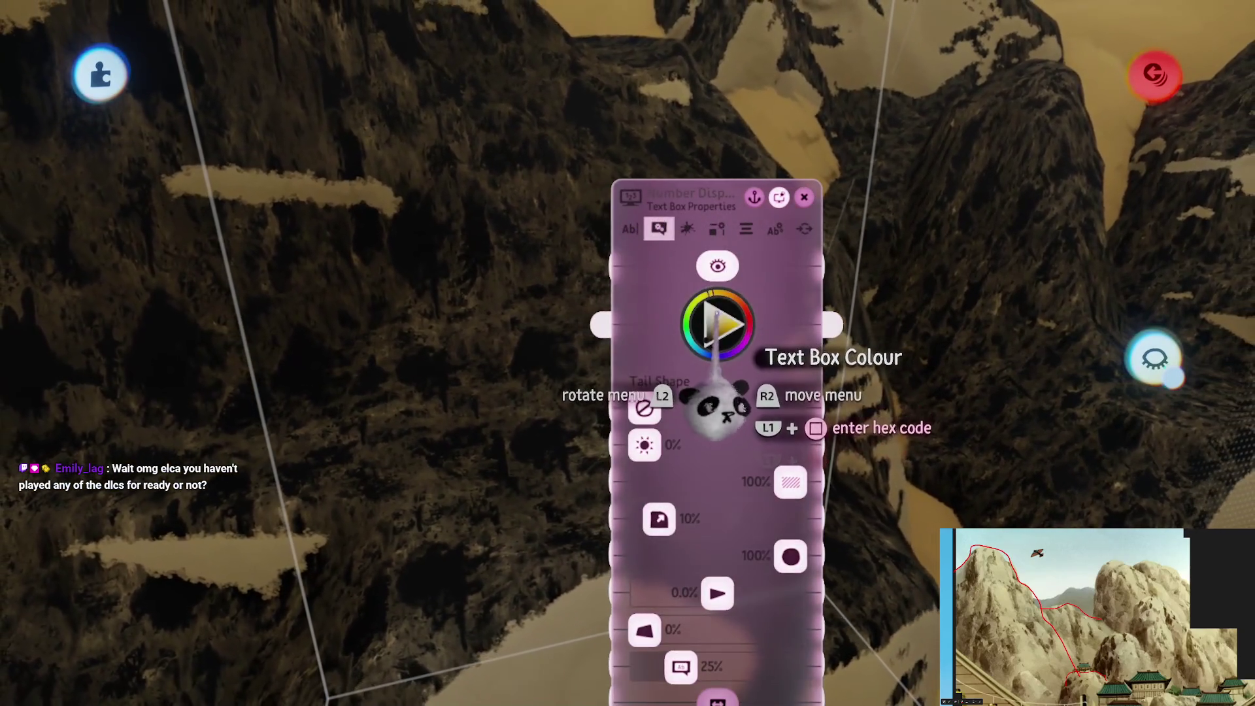
# Try a darker, more saturated colour for the haze panel in the full colour picker
pyautogui.click(717, 317)
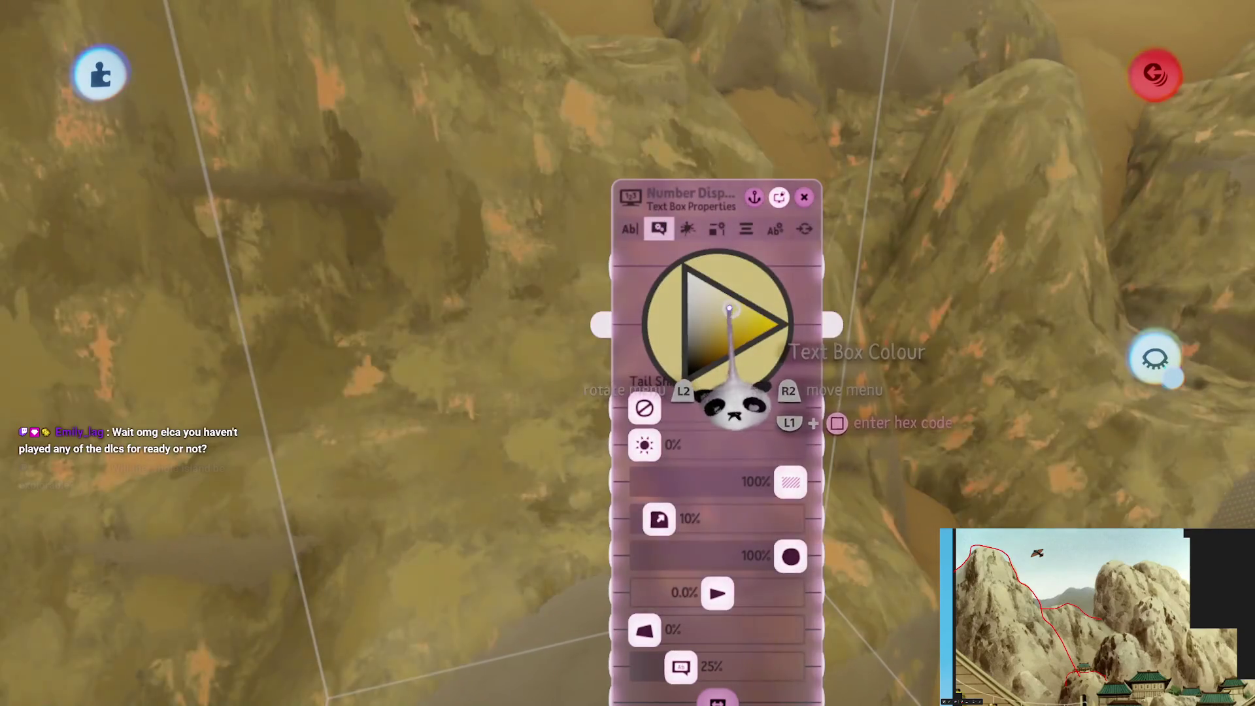
pyautogui.moveTo(731, 431); pyautogui.dragTo(727, 437)
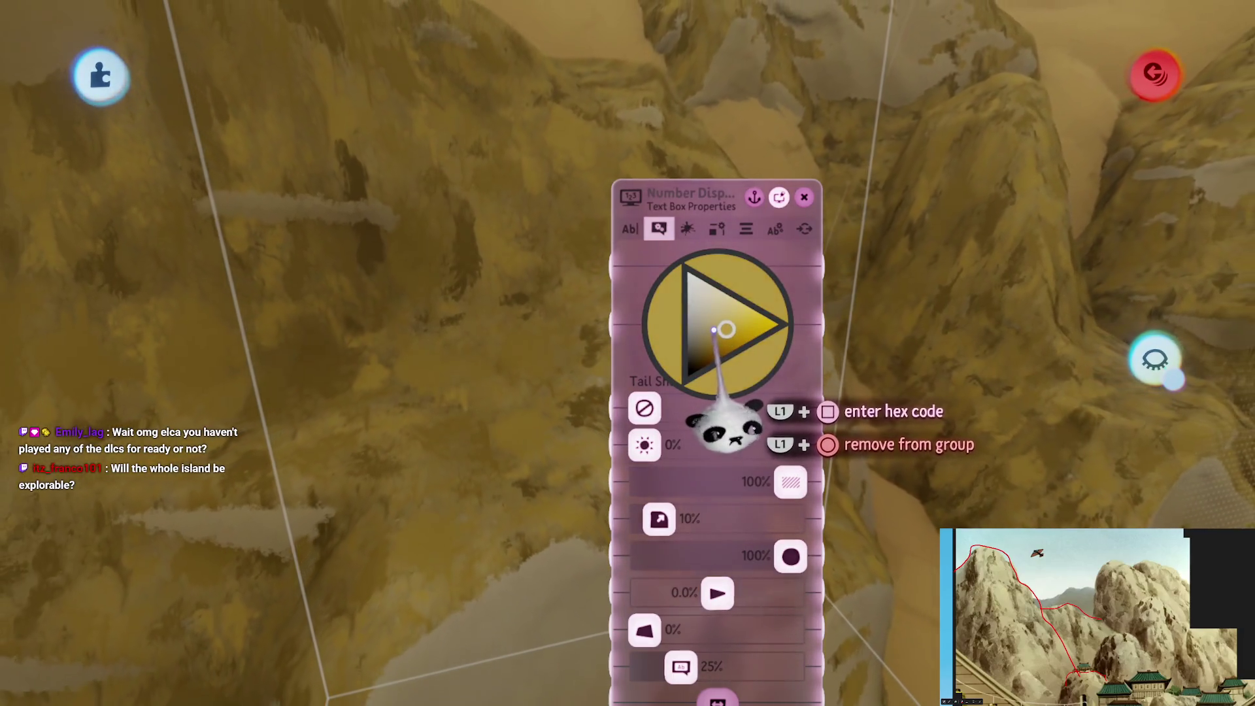
pyautogui.scroll(-5, 637, 444)
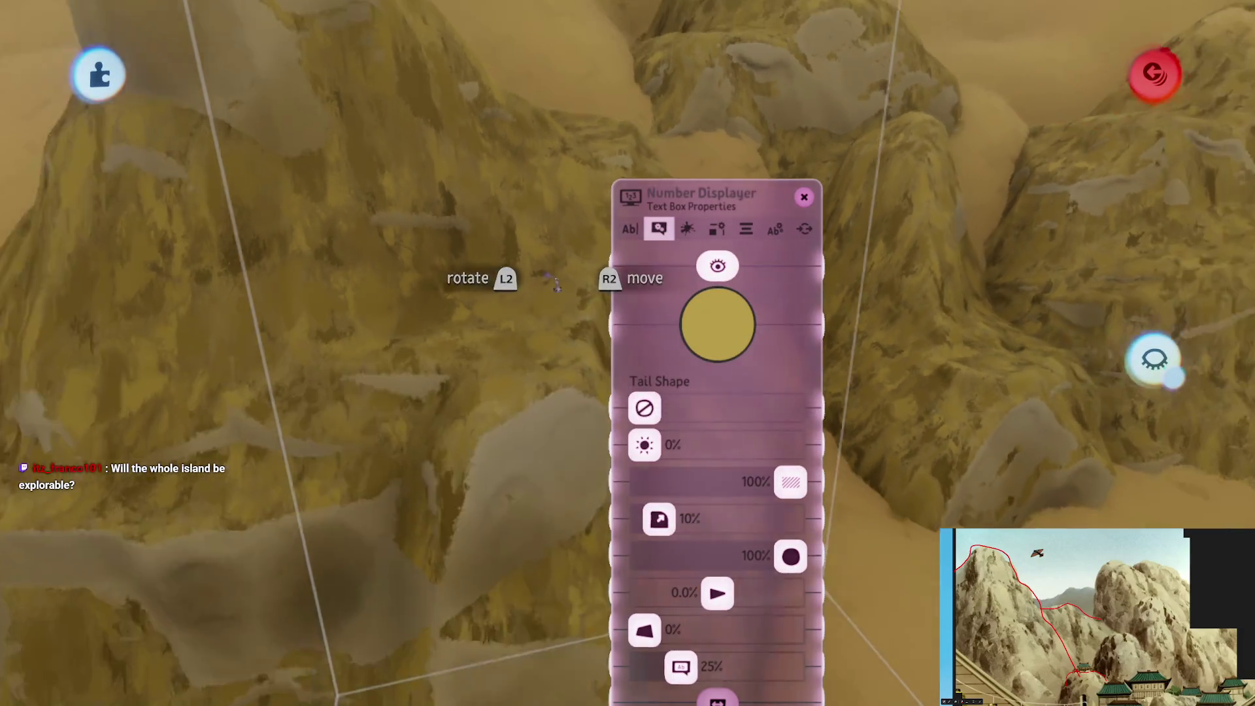
pyautogui.scroll(-3, 673, 467)
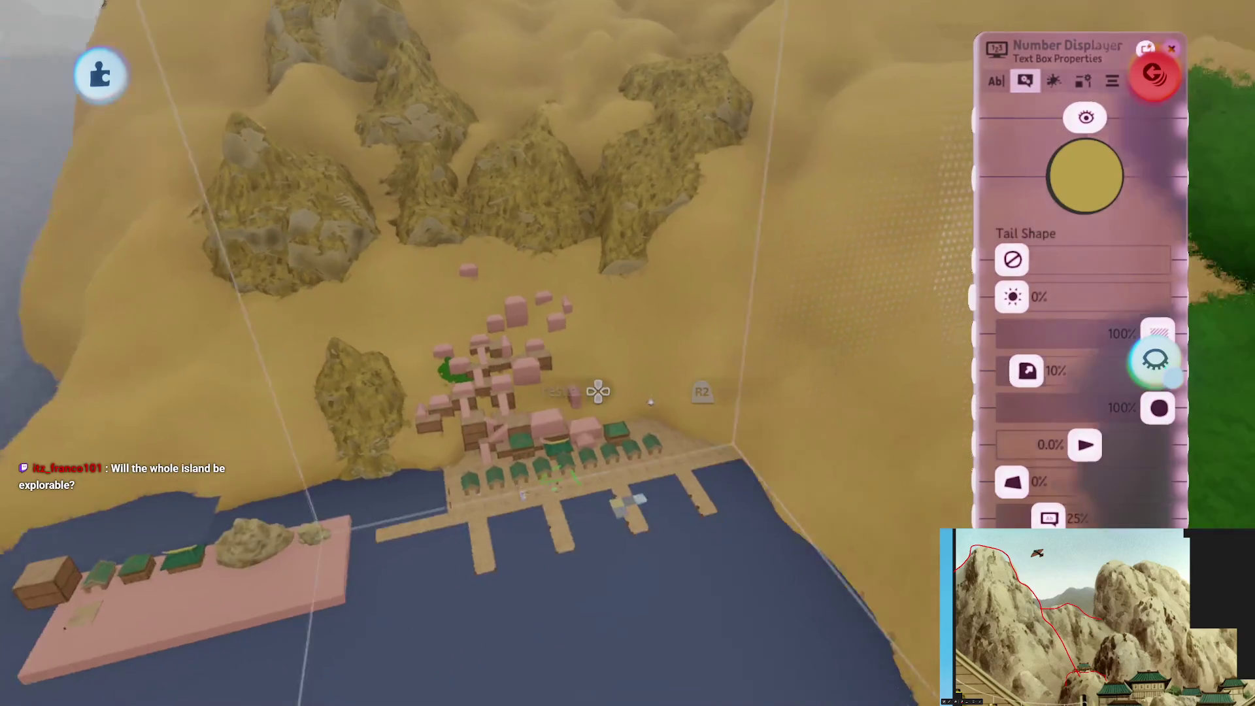
pyautogui.scroll(-3, 562, 247)
pyautogui.scroll(3, 686, 422)
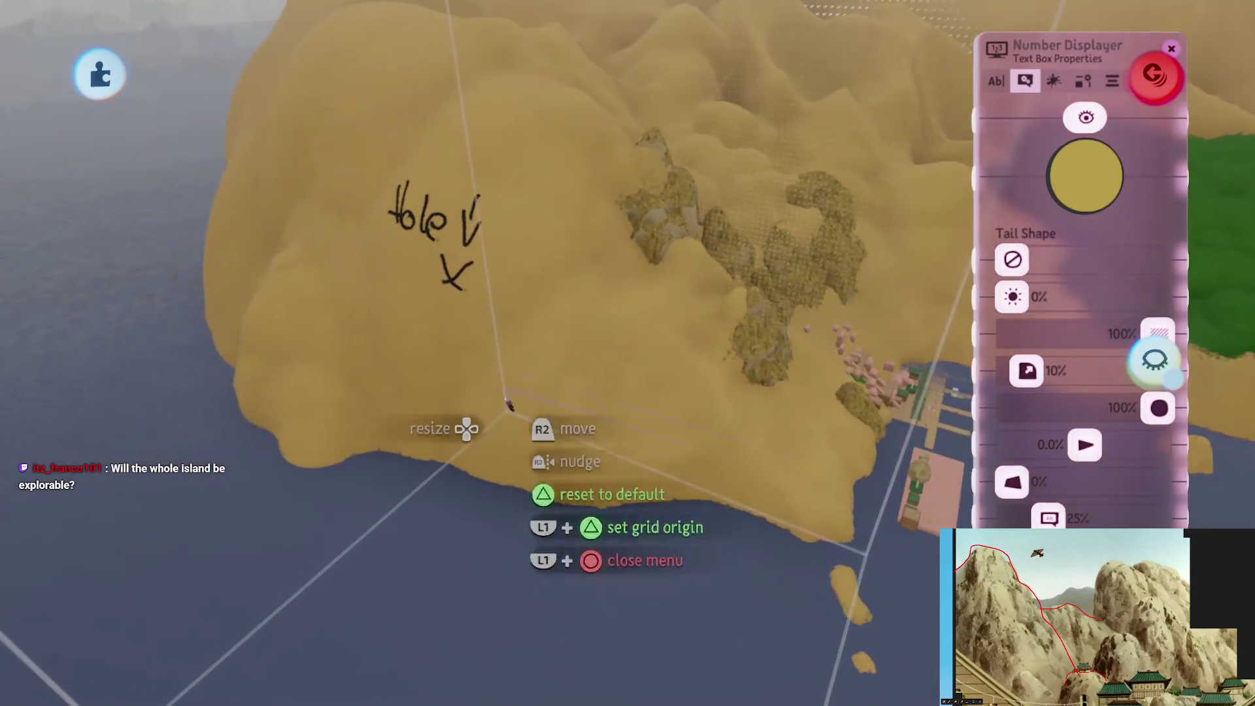
pyautogui.moveTo(339, 466); pyautogui.dragTo(663, 343, button='middle')
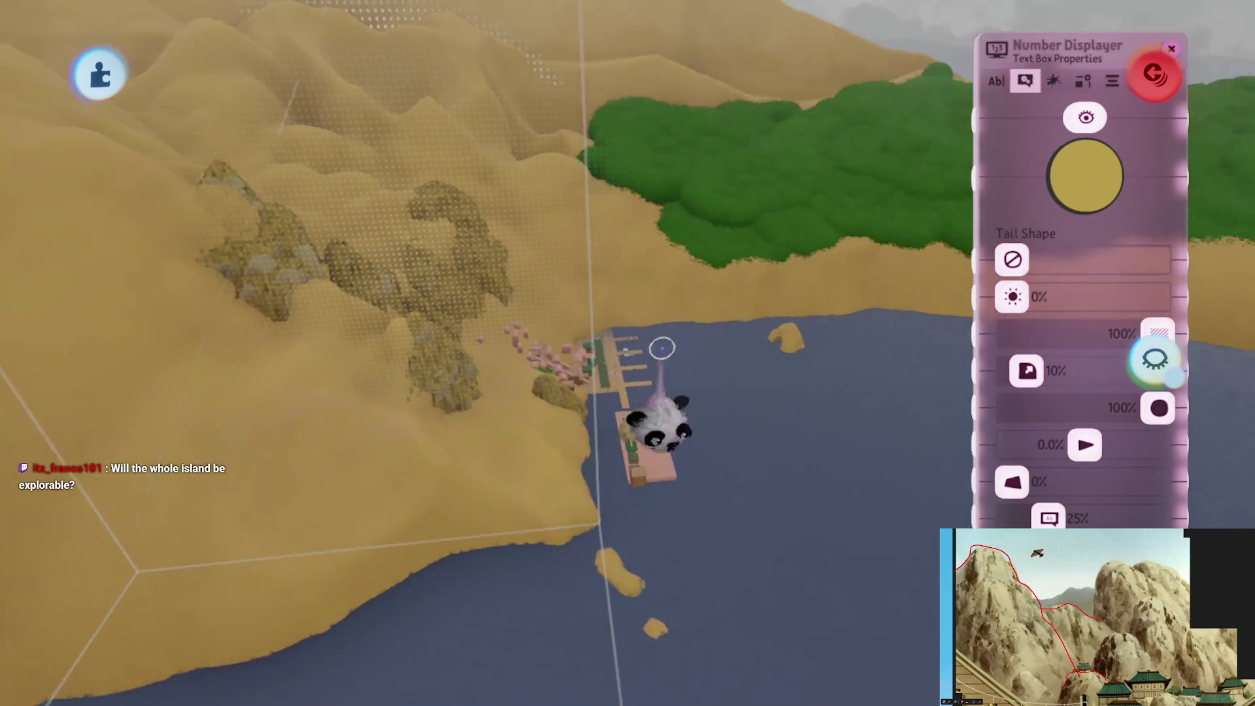
pyautogui.scroll(5, 607, 368)
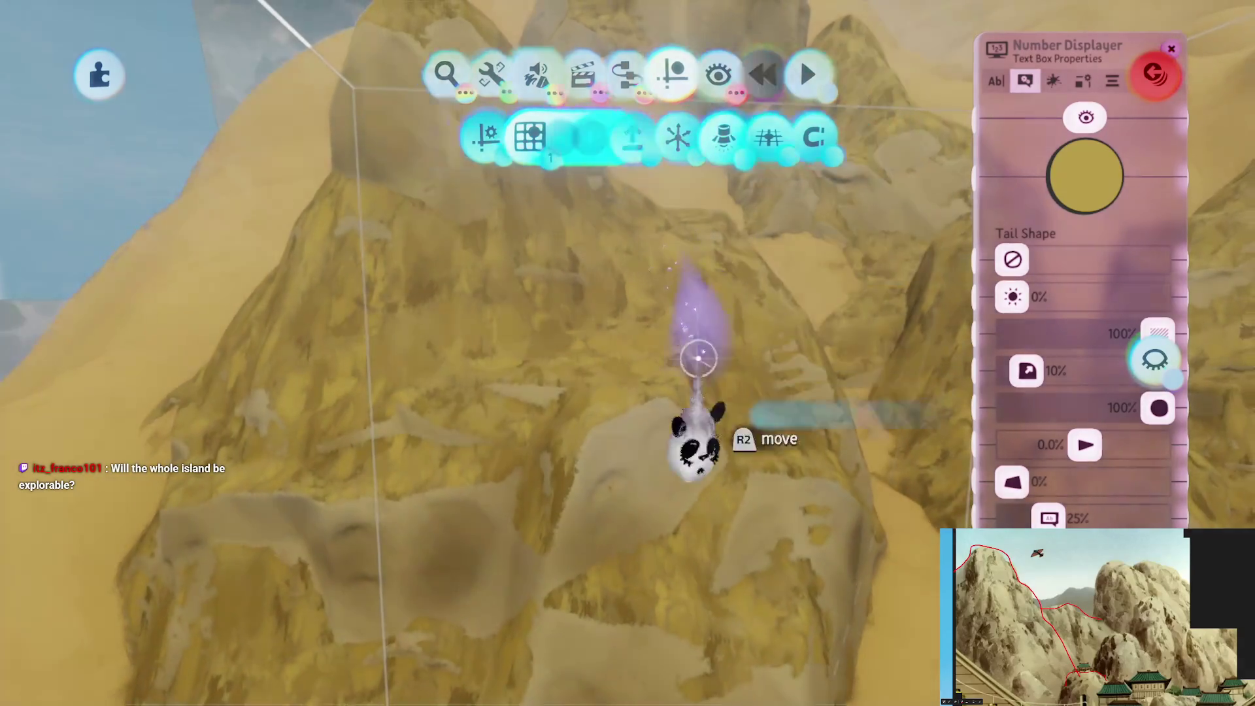
pyautogui.scroll(5, 693, 424)
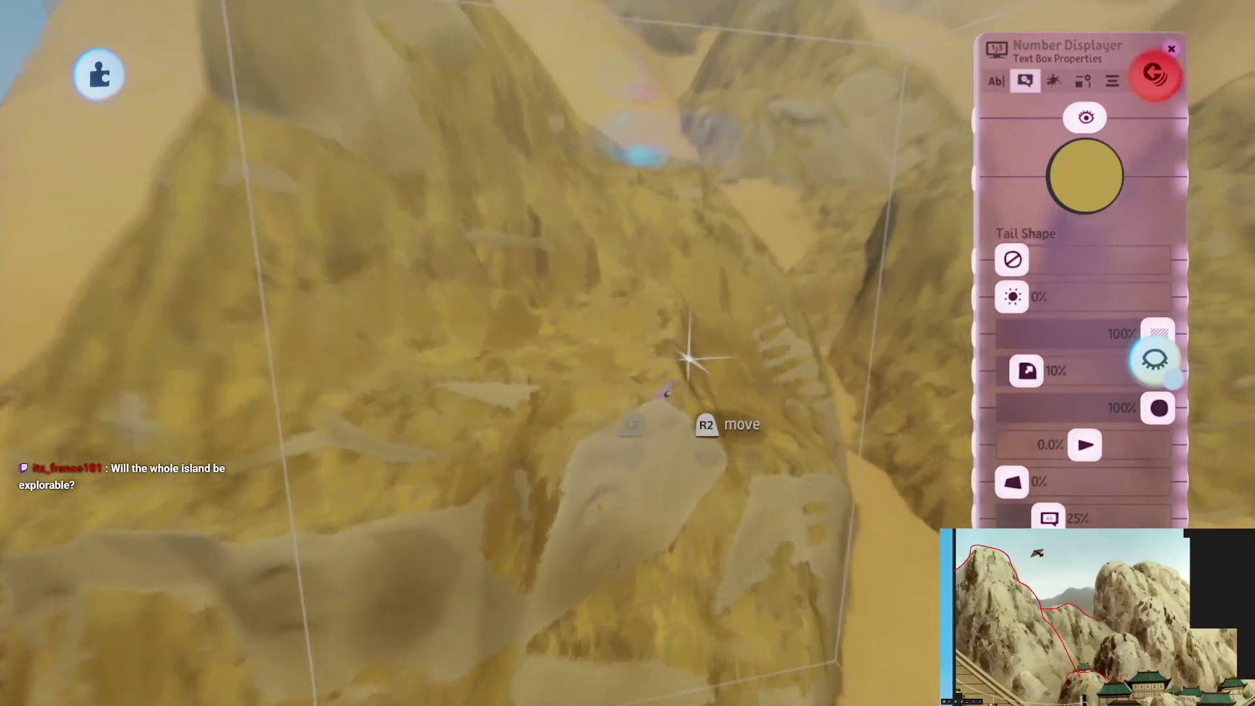
pyautogui.moveTo(1045, 424); pyautogui.dragTo(762, 513)
# Tint the haze panel pale beige, set its opacity to 64%, and close its settings
pyautogui.click(822, 274)
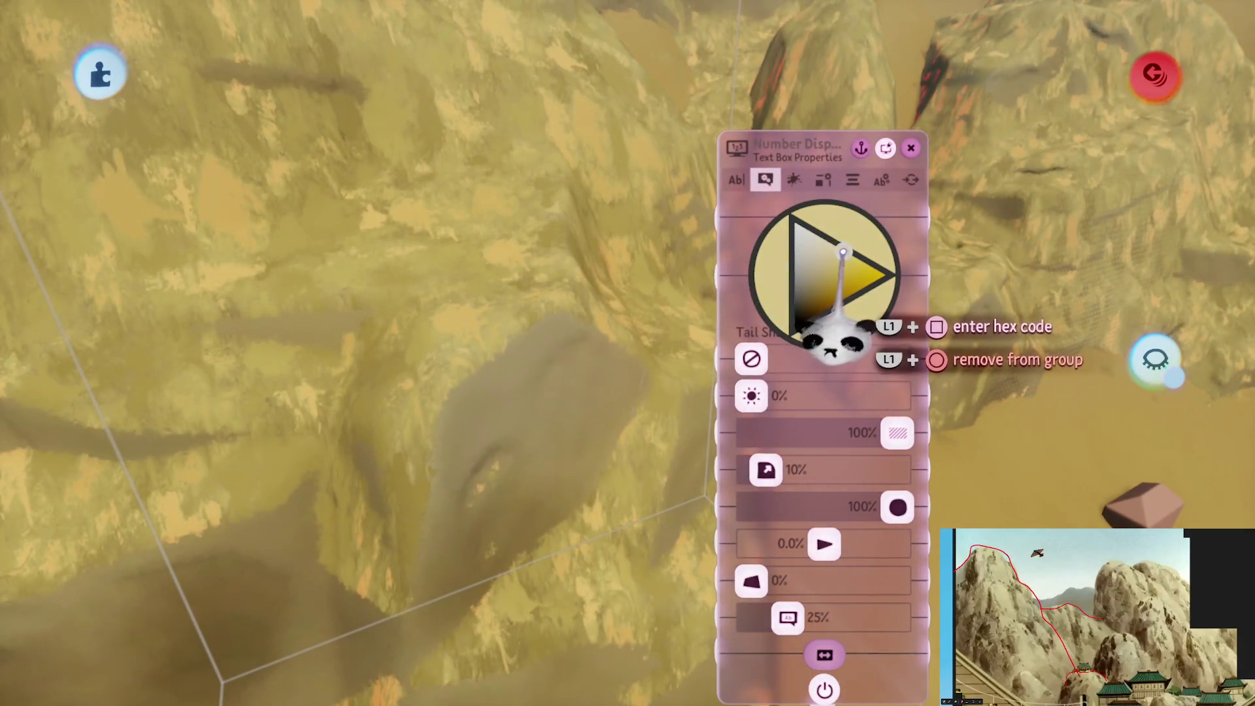
pyautogui.moveTo(836, 339); pyautogui.dragTo(811, 350)
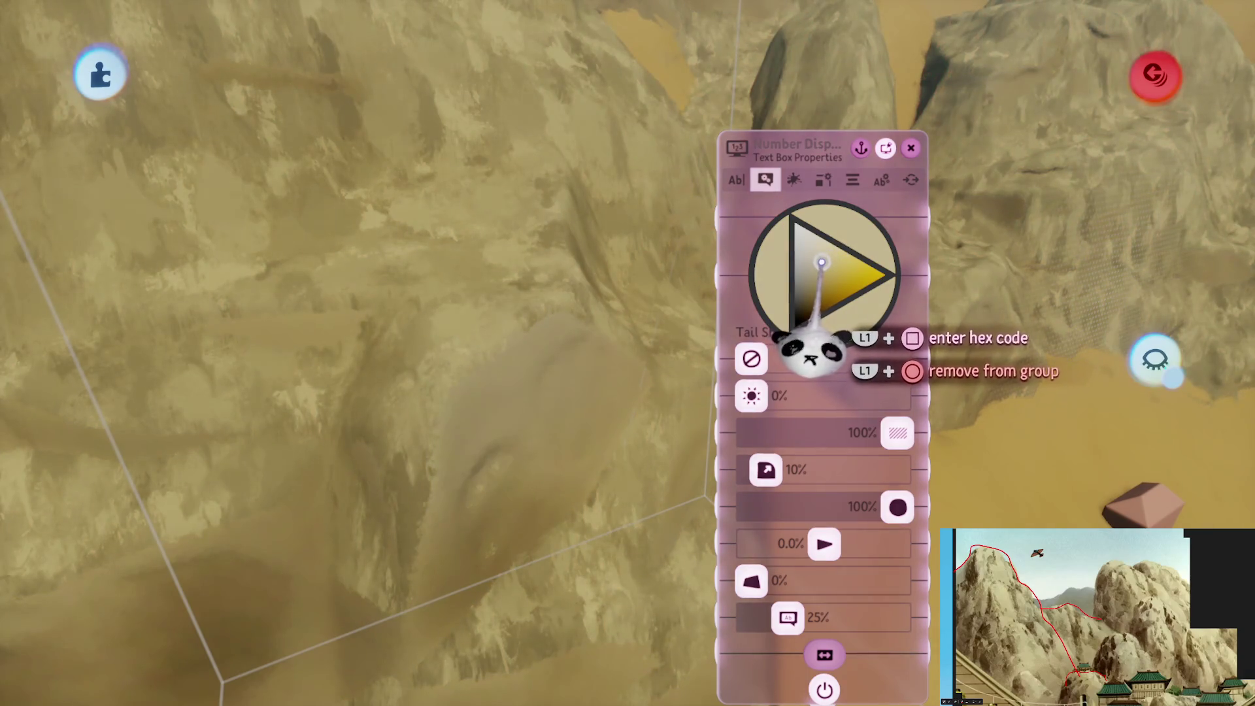
pyautogui.moveTo(897, 432); pyautogui.dragTo(850, 519)
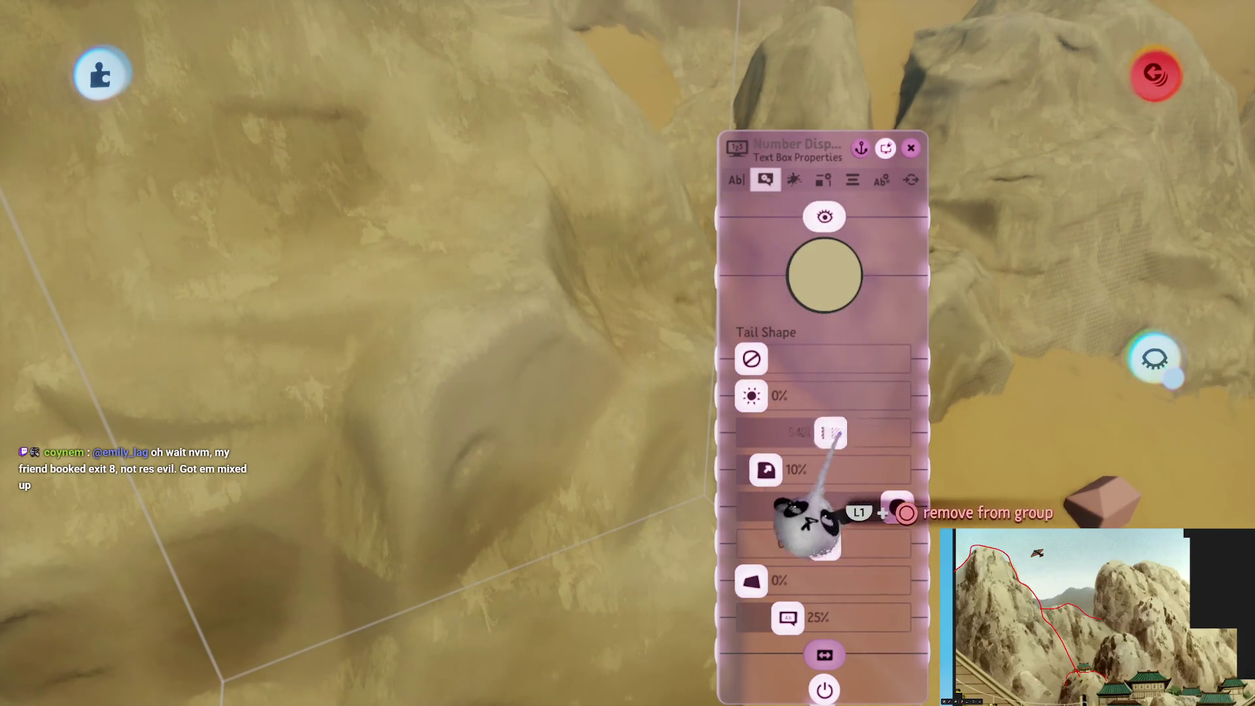
pyautogui.moveTo(573, 288); pyautogui.dragTo(79, 288, button='middle')
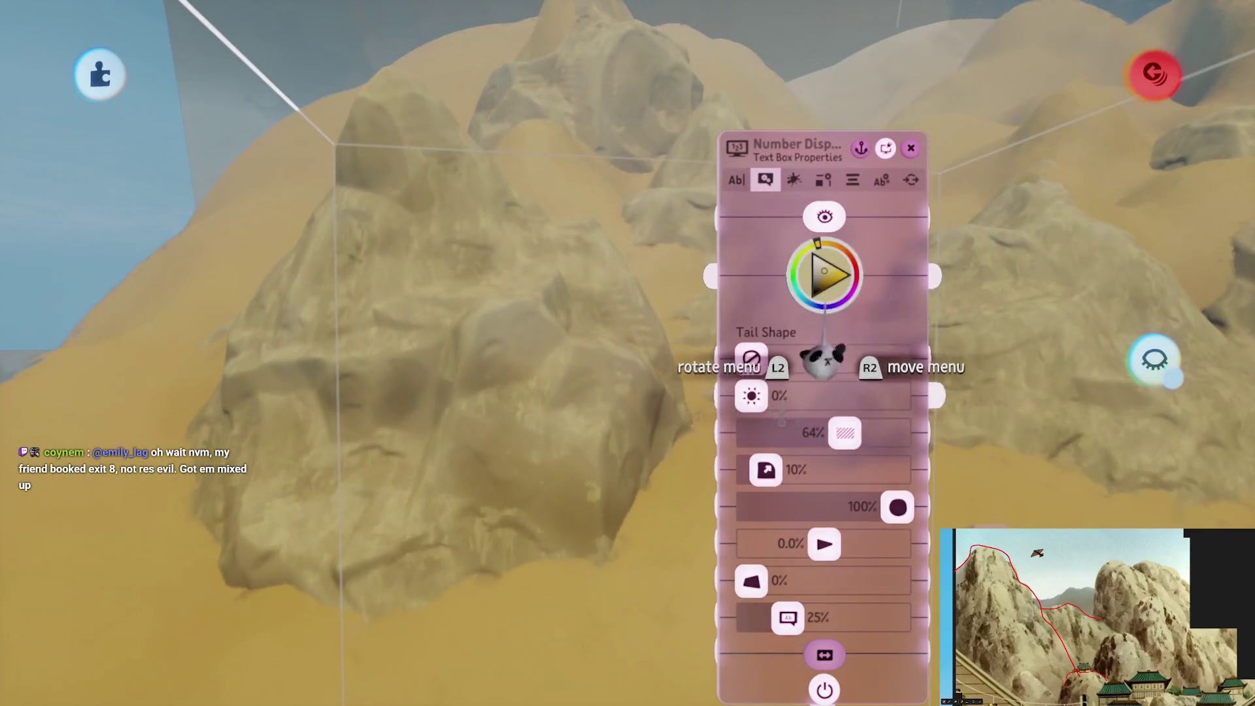
pyautogui.moveTo(819, 382)
pyautogui.mouseDown()
pyautogui.moveTo(810, 415)
pyautogui.moveTo(826, 433)
pyautogui.moveTo(834, 392)
pyautogui.moveTo(818, 366)
pyautogui.mouseUp()
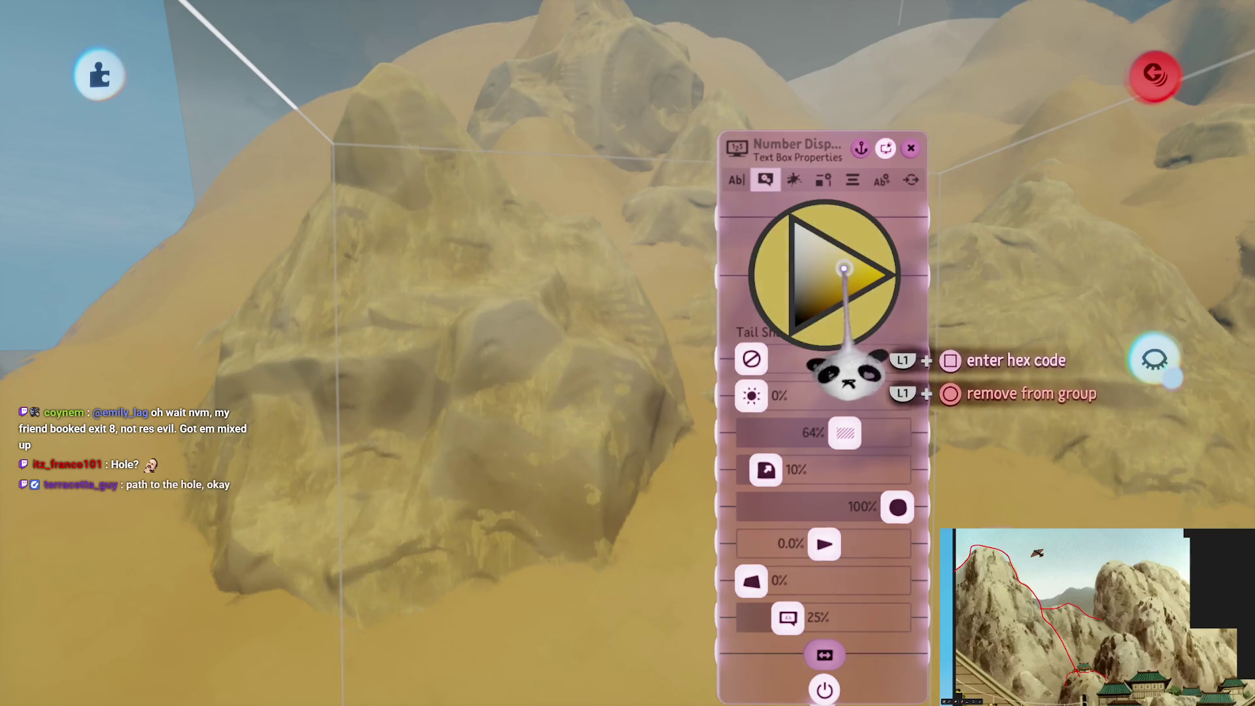
pyautogui.moveTo(856, 363)
pyautogui.mouseDown()
pyautogui.moveTo(827, 350)
pyautogui.moveTo(836, 392)
pyautogui.mouseUp()
pyautogui.press('Escape')
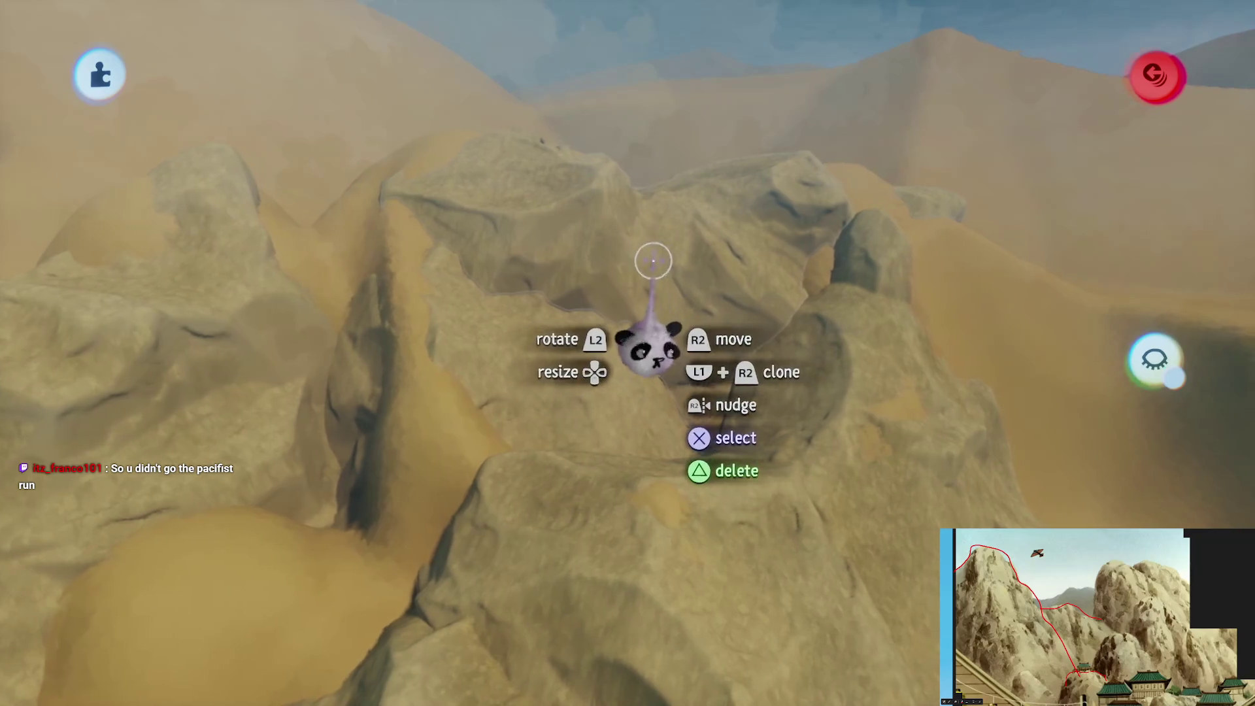
# Grab the small arched rock and move it down beside the sandstone cliff
pyautogui.click(647, 250)
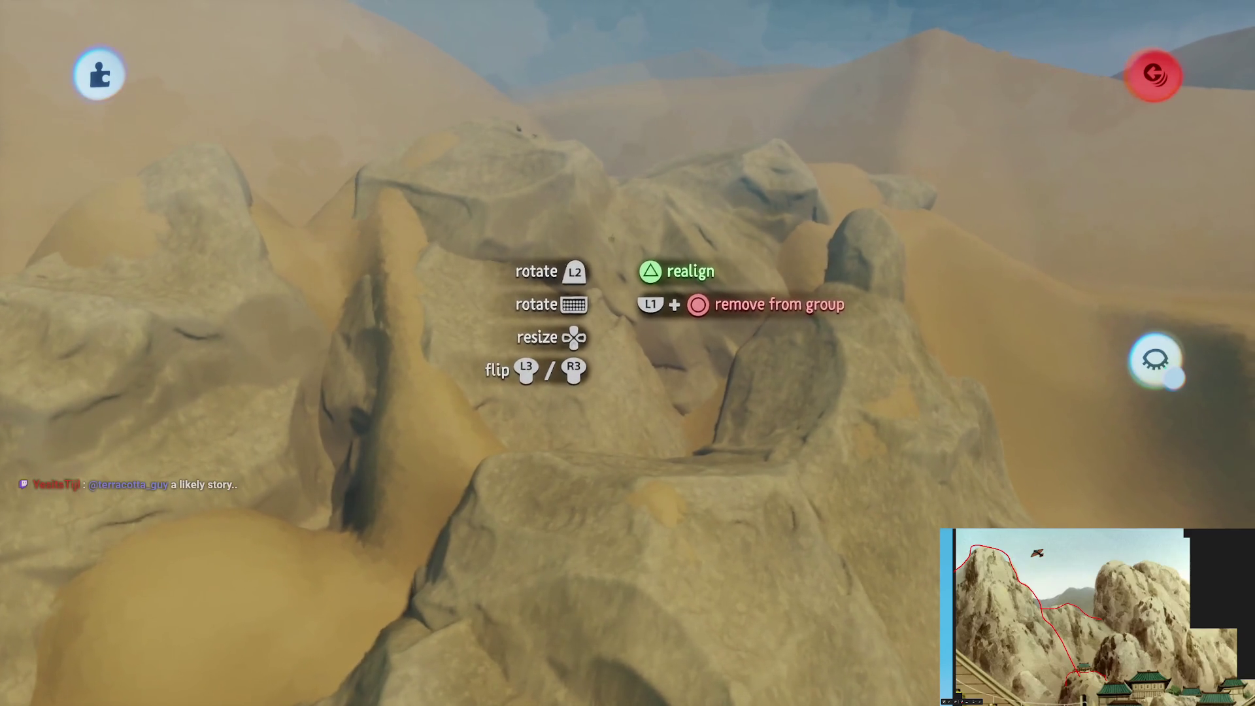
pyautogui.moveTo(623, 248)
pyautogui.mouseDown()
pyautogui.moveTo(642, 402)
pyautogui.moveTo(636, 368)
pyautogui.moveTo(678, 472)
pyautogui.moveTo(673, 334)
pyautogui.moveTo(724, 270)
pyautogui.mouseUp()
pyautogui.moveTo(611, 230)
pyautogui.mouseDown()
pyautogui.moveTo(644, 261)
pyautogui.moveTo(651, 320)
pyautogui.moveTo(634, 402)
pyautogui.moveTo(650, 392)
pyautogui.moveTo(656, 404)
pyautogui.mouseUp()
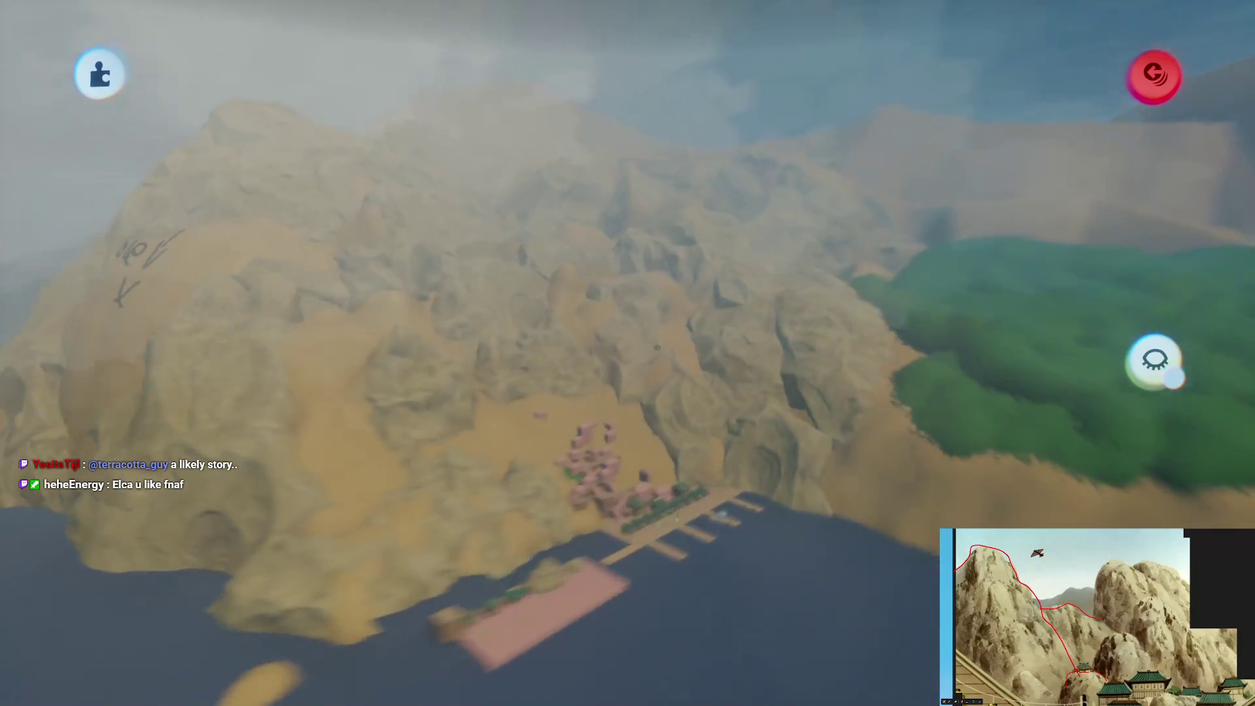
# Resize the arch rock to about 83% and pull the large cliff rock forward
pyautogui.scroll(5, 656, 346)
pyautogui.scroll(-5, 698, 326)
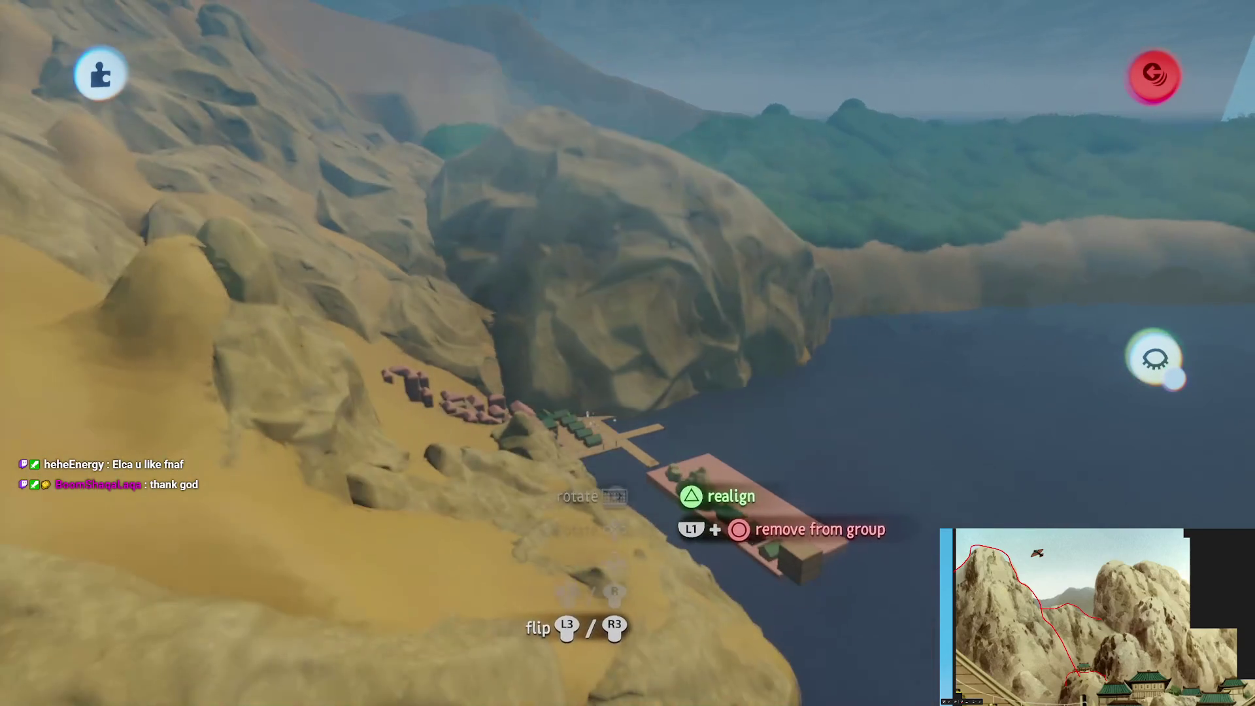
pyautogui.scroll(-3, 687, 210)
pyautogui.scroll(5, 680, 308)
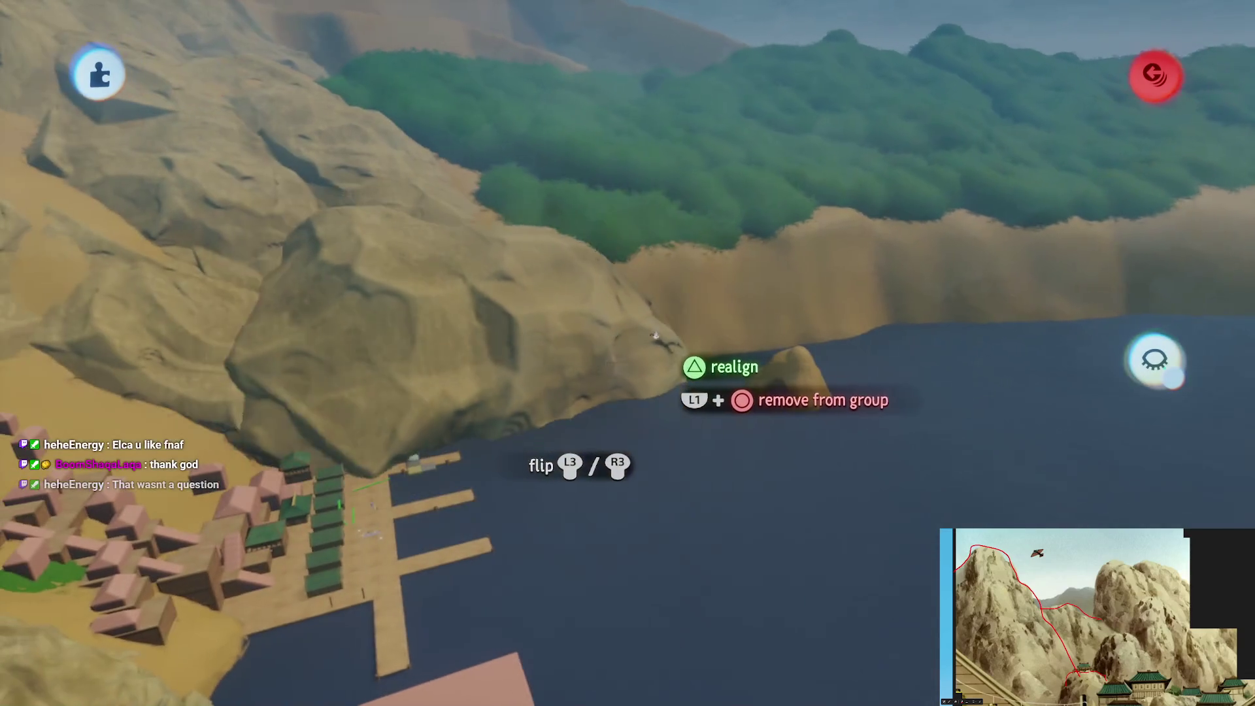
pyautogui.scroll(4, 679, 385)
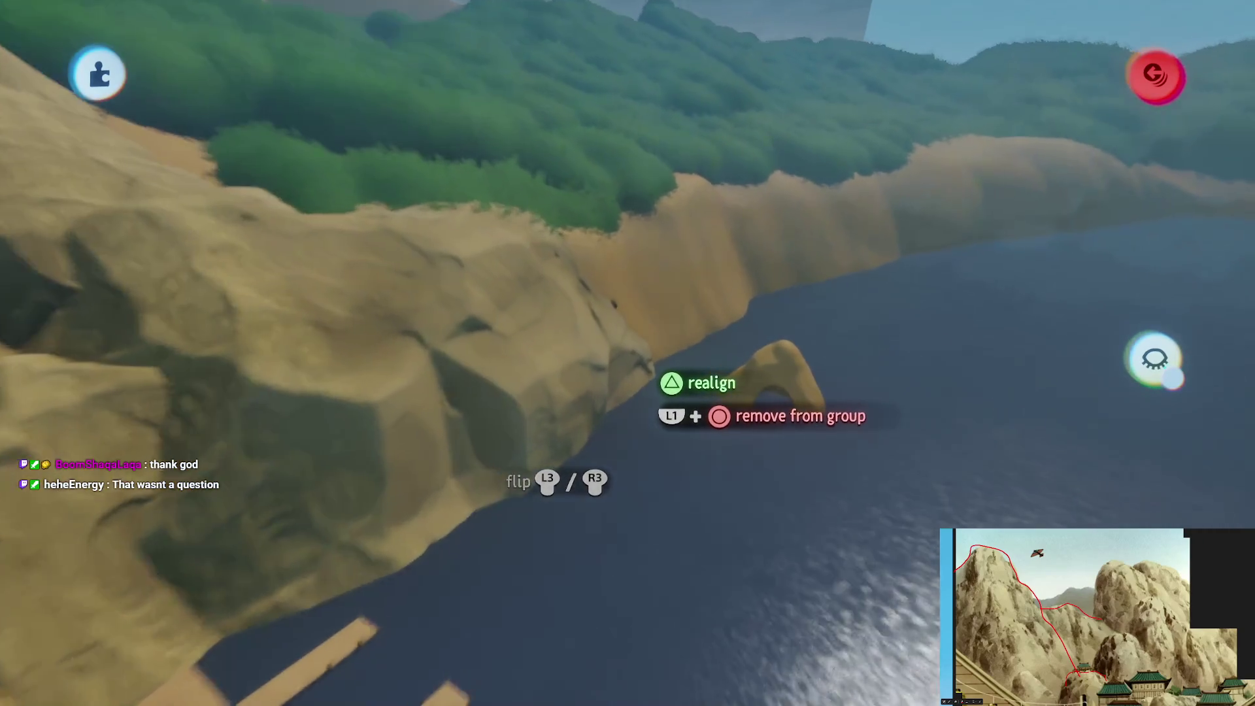
pyautogui.scroll(3, 644, 405)
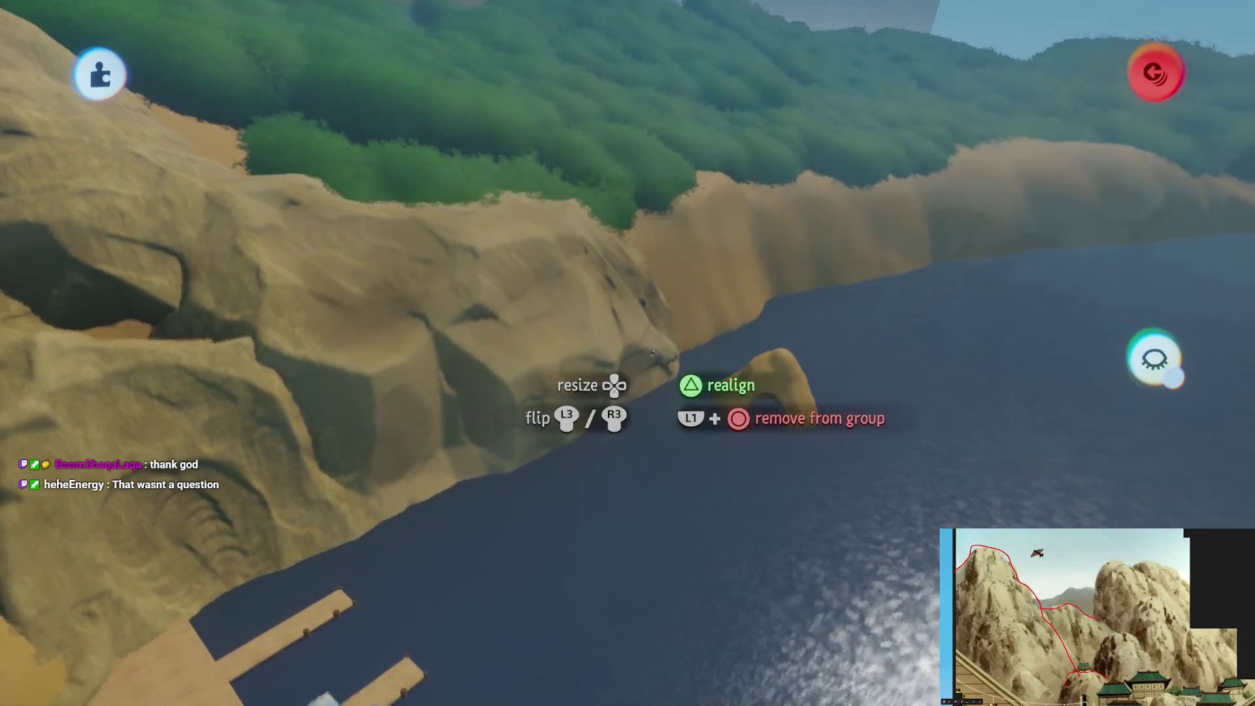
pyautogui.scroll(1, 665, 469)
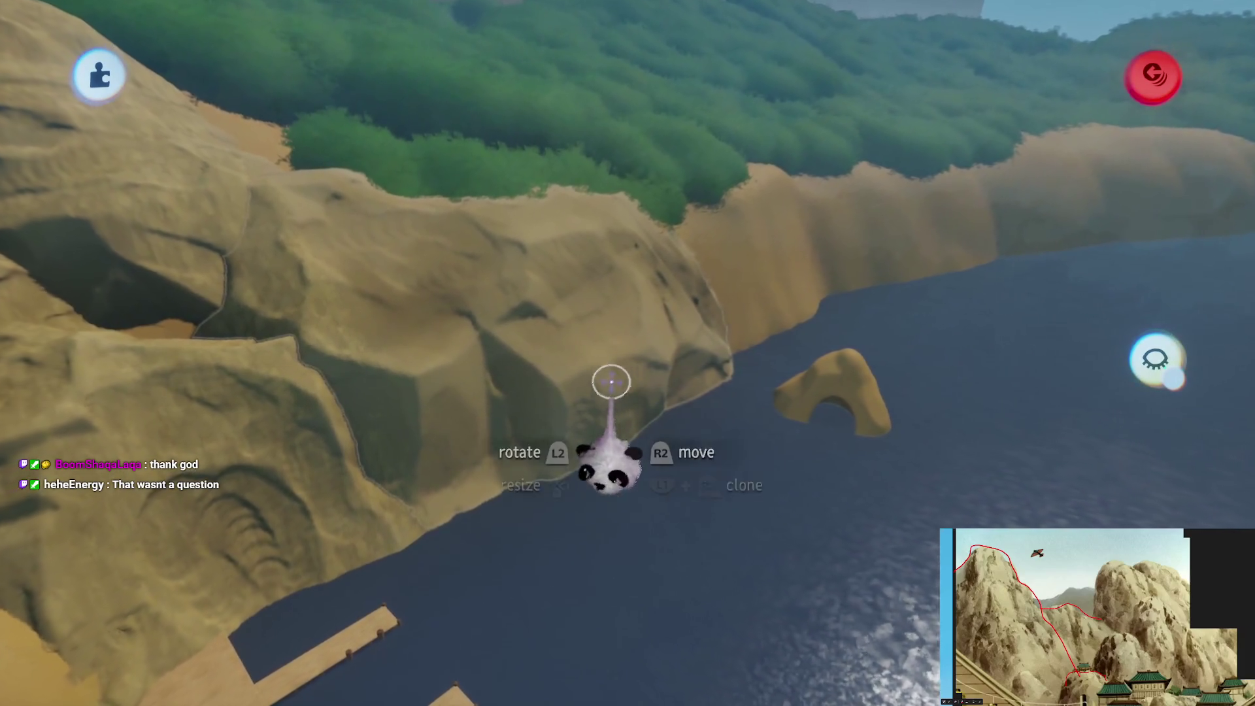
pyautogui.scroll(1, 608, 373)
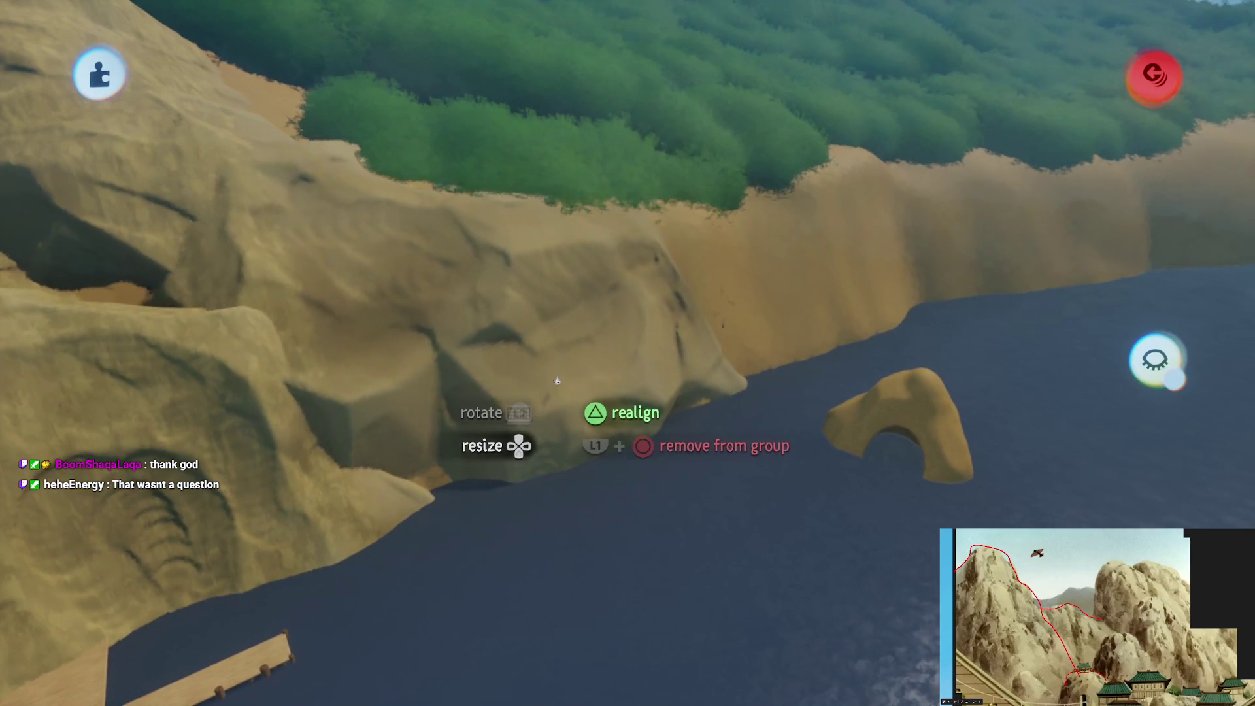
pyautogui.scroll(1, 561, 297)
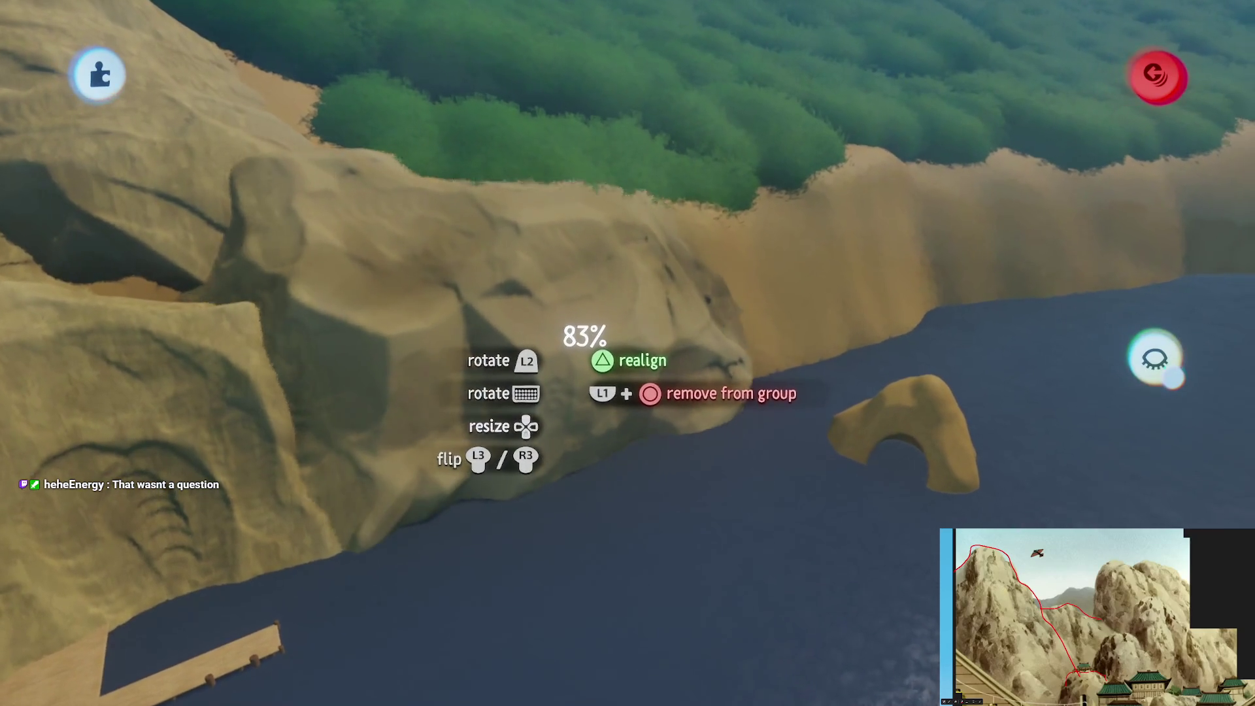
pyautogui.scroll(3, 549, 336)
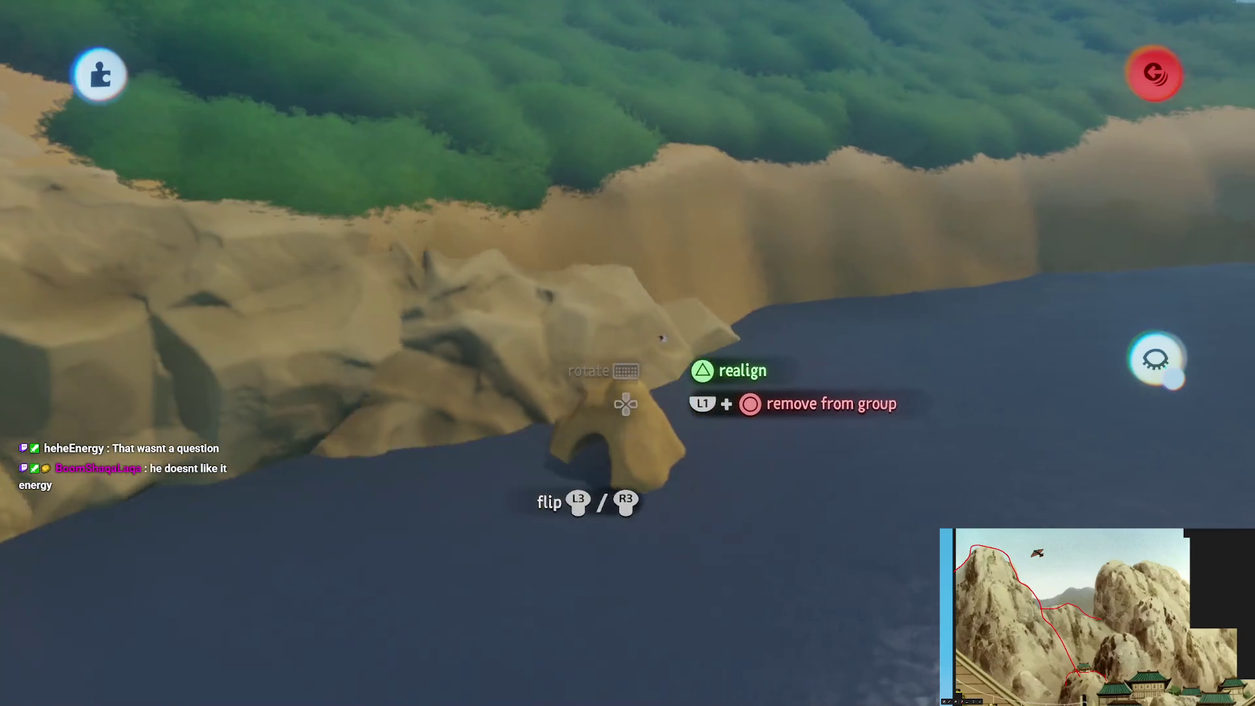
pyautogui.scroll(-3, 669, 342)
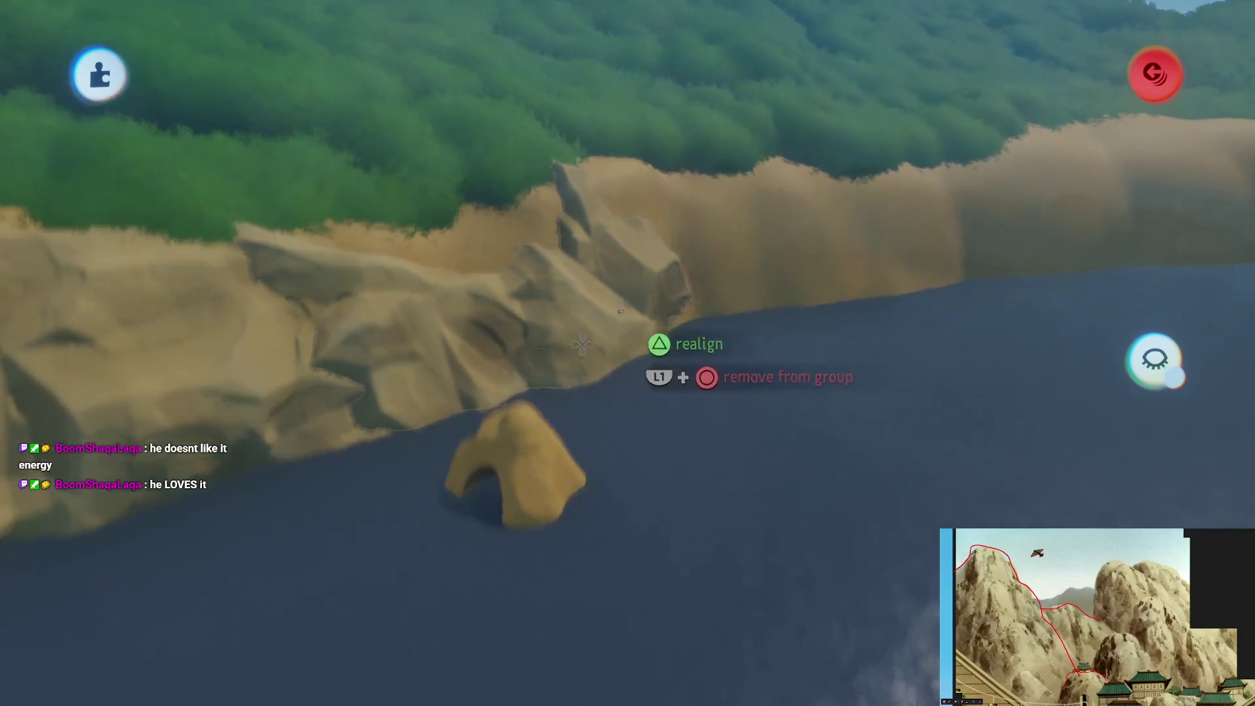
pyautogui.moveTo(581, 345)
pyautogui.mouseDown()
pyautogui.moveTo(568, 387)
pyautogui.moveTo(645, 337)
pyautogui.moveTo(577, 561)
pyautogui.moveTo(625, 337)
pyautogui.moveTo(605, 307)
pyautogui.moveTo(617, 338)
pyautogui.moveTo(613, 314)
pyautogui.moveTo(650, 247)
pyautogui.moveTo(616, 248)
pyautogui.moveTo(616, 425)
pyautogui.moveTo(678, 413)
pyautogui.mouseUp()
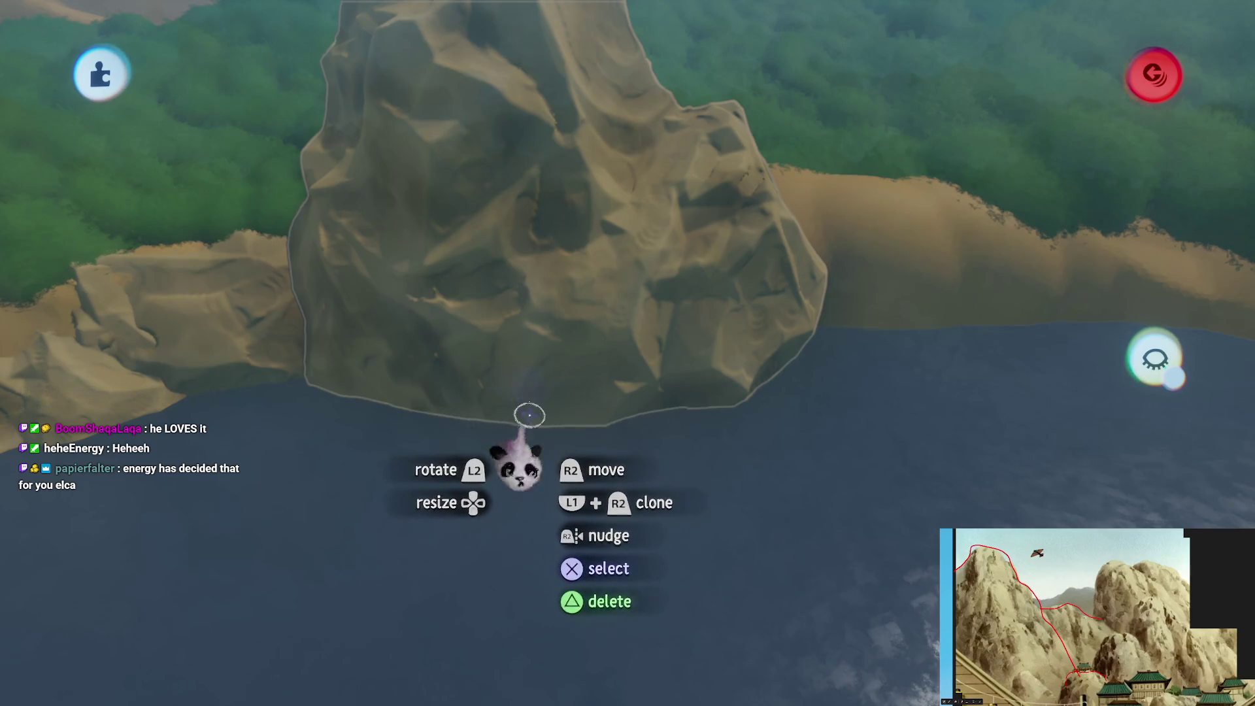
# Move and rotate several rock pieces along the forested shoreline, enlarging one to about 138%
pyautogui.moveTo(574, 397)
pyautogui.mouseDown()
pyautogui.moveTo(544, 418)
pyautogui.moveTo(543, 445)
pyautogui.moveTo(569, 358)
pyautogui.moveTo(542, 306)
pyautogui.moveTo(556, 305)
pyautogui.moveTo(572, 254)
pyautogui.moveTo(568, 332)
pyautogui.mouseUp()
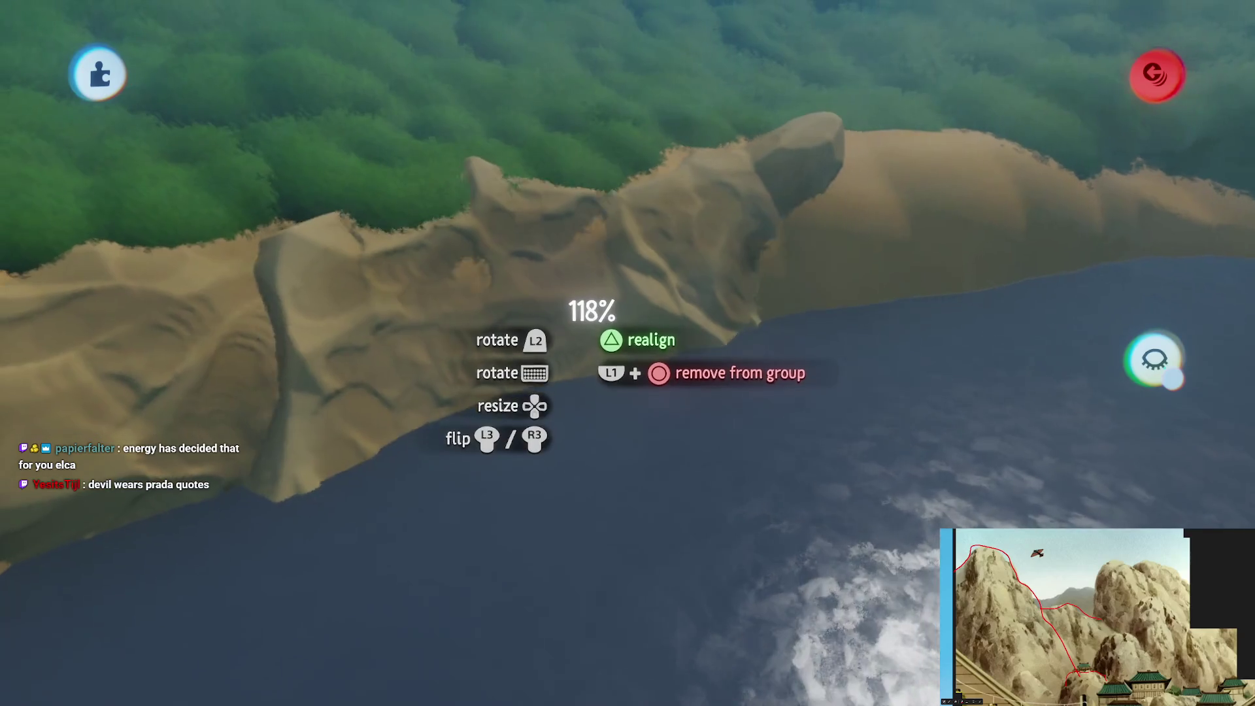
pyautogui.moveTo(432, 307)
pyautogui.mouseDown()
pyautogui.moveTo(656, 252)
pyautogui.moveTo(618, 264)
pyautogui.moveTo(593, 228)
pyautogui.moveTo(526, 320)
pyautogui.mouseUp()
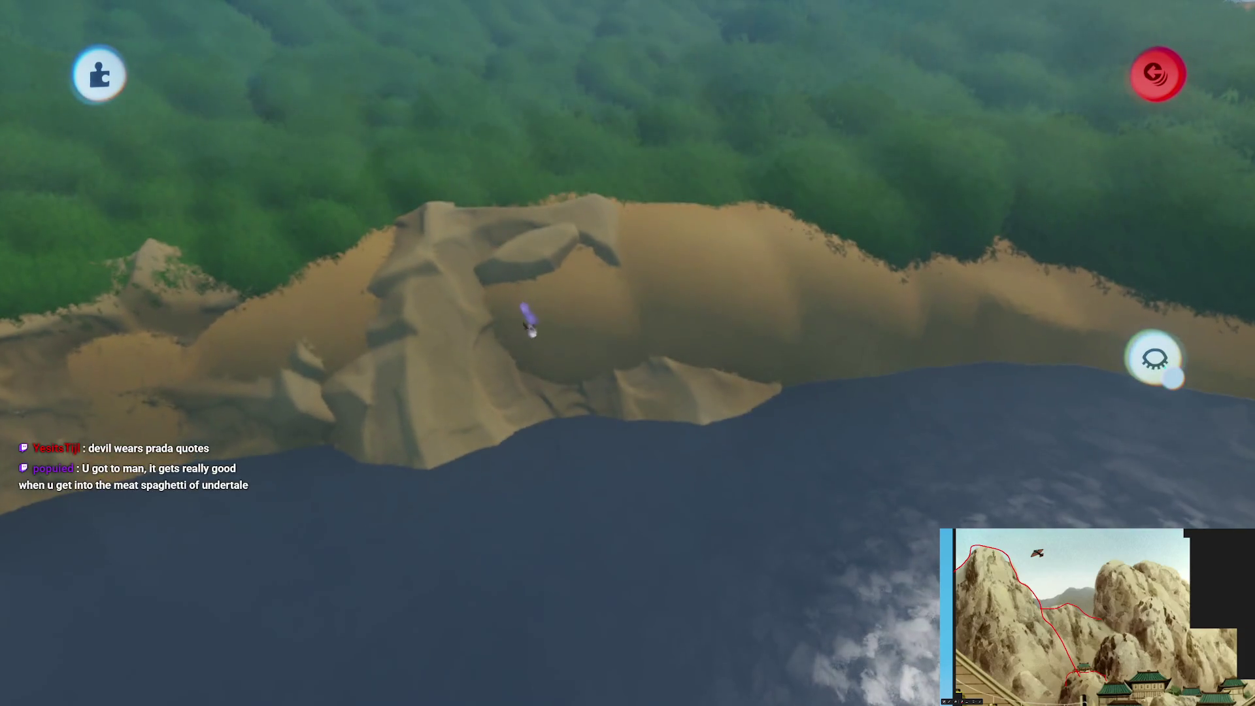
pyautogui.moveTo(575, 281)
pyautogui.mouseDown()
pyautogui.moveTo(631, 378)
pyautogui.moveTo(650, 307)
pyautogui.moveTo(601, 313)
pyautogui.moveTo(560, 378)
pyautogui.moveTo(611, 336)
pyautogui.moveTo(656, 445)
pyautogui.mouseUp()
pyautogui.moveTo(525, 306)
pyautogui.mouseDown()
pyautogui.moveTo(563, 364)
pyautogui.moveTo(647, 340)
pyautogui.moveTo(664, 440)
pyautogui.moveTo(551, 307)
pyautogui.moveTo(584, 383)
pyautogui.moveTo(588, 436)
pyautogui.moveTo(513, 367)
pyautogui.mouseUp()
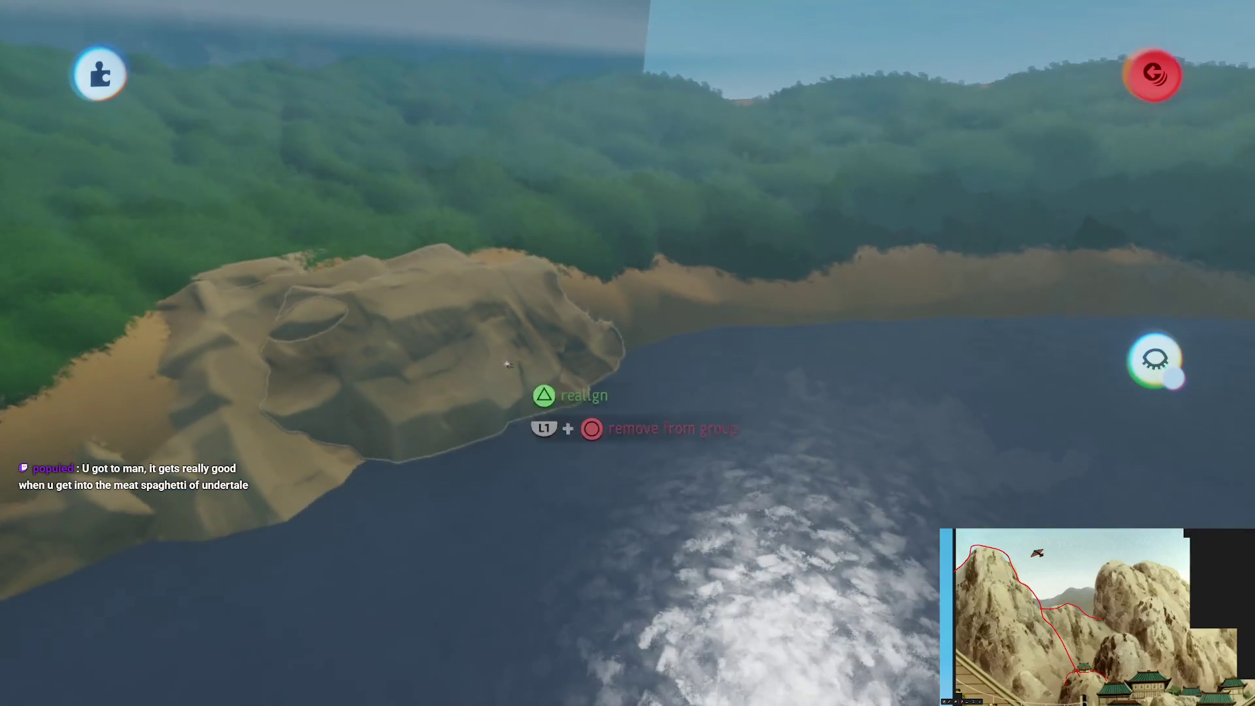
pyautogui.moveTo(469, 307)
pyautogui.mouseDown()
pyautogui.moveTo(641, 236)
pyautogui.moveTo(572, 302)
pyautogui.moveTo(595, 311)
pyautogui.mouseUp()
pyautogui.moveTo(473, 318)
pyautogui.mouseDown()
pyautogui.moveTo(592, 268)
pyautogui.moveTo(607, 245)
pyautogui.moveTo(587, 242)
pyautogui.moveTo(578, 291)
pyautogui.moveTo(558, 242)
pyautogui.moveTo(553, 293)
pyautogui.moveTo(566, 268)
pyautogui.moveTo(584, 265)
pyautogui.moveTo(580, 341)
pyautogui.moveTo(710, 435)
pyautogui.moveTo(654, 419)
pyautogui.moveTo(548, 299)
pyautogui.moveTo(525, 383)
pyautogui.moveTo(575, 395)
pyautogui.moveTo(625, 324)
pyautogui.moveTo(597, 340)
pyautogui.moveTo(611, 459)
pyautogui.moveTo(604, 604)
pyautogui.moveTo(589, 647)
pyautogui.moveTo(514, 333)
pyautogui.moveTo(579, 445)
pyautogui.moveTo(520, 436)
pyautogui.moveTo(549, 412)
pyautogui.moveTo(538, 408)
pyautogui.moveTo(551, 391)
pyautogui.moveTo(539, 342)
pyautogui.moveTo(574, 350)
pyautogui.moveTo(570, 389)
pyautogui.moveTo(567, 369)
pyautogui.moveTo(580, 368)
pyautogui.mouseUp()
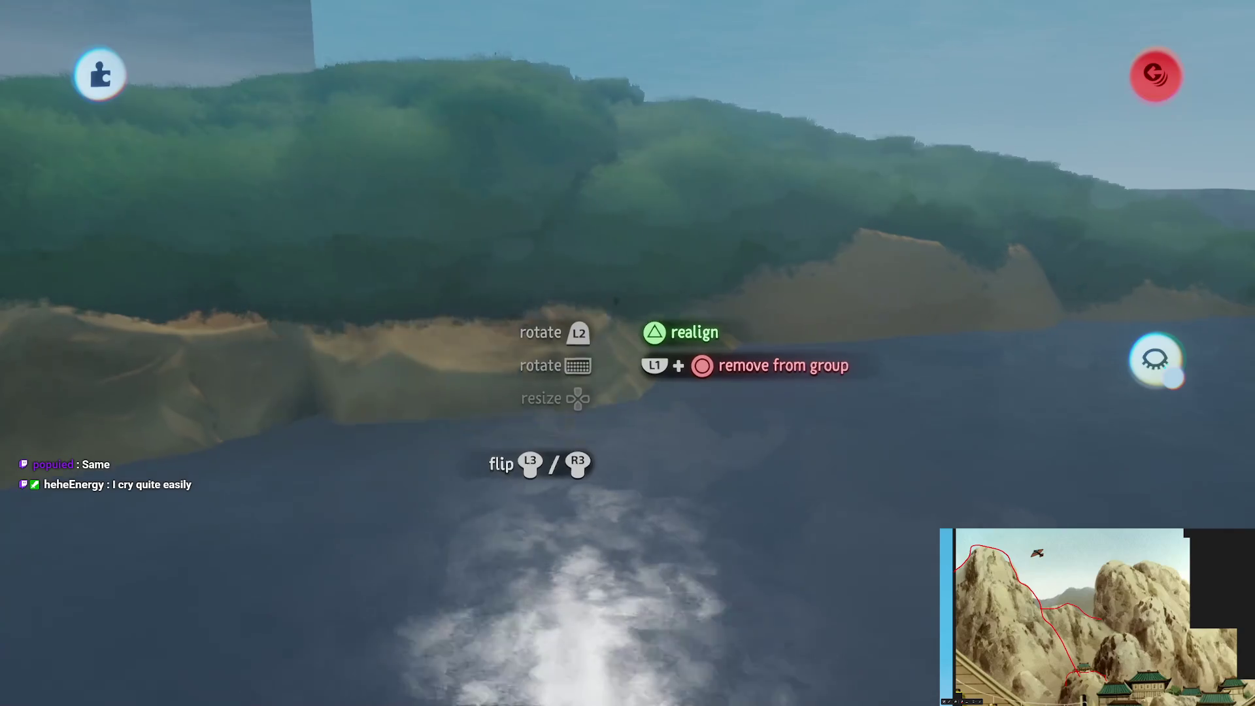
pyautogui.moveTo(496, 334)
pyautogui.mouseDown()
pyautogui.moveTo(575, 320)
pyautogui.moveTo(650, 370)
pyautogui.moveTo(651, 466)
pyautogui.mouseUp()
pyautogui.moveTo(591, 350)
pyautogui.mouseDown()
pyautogui.moveTo(581, 384)
pyautogui.moveTo(582, 333)
pyautogui.moveTo(613, 318)
pyautogui.moveTo(611, 306)
pyautogui.moveTo(623, 320)
pyautogui.moveTo(616, 288)
pyautogui.moveTo(518, 272)
pyautogui.moveTo(593, 226)
pyautogui.moveTo(608, 515)
pyautogui.moveTo(515, 483)
pyautogui.mouseUp()
pyautogui.moveTo(563, 314)
pyautogui.mouseDown()
pyautogui.moveTo(550, 277)
pyautogui.moveTo(601, 307)
pyautogui.moveTo(590, 303)
pyautogui.mouseUp()
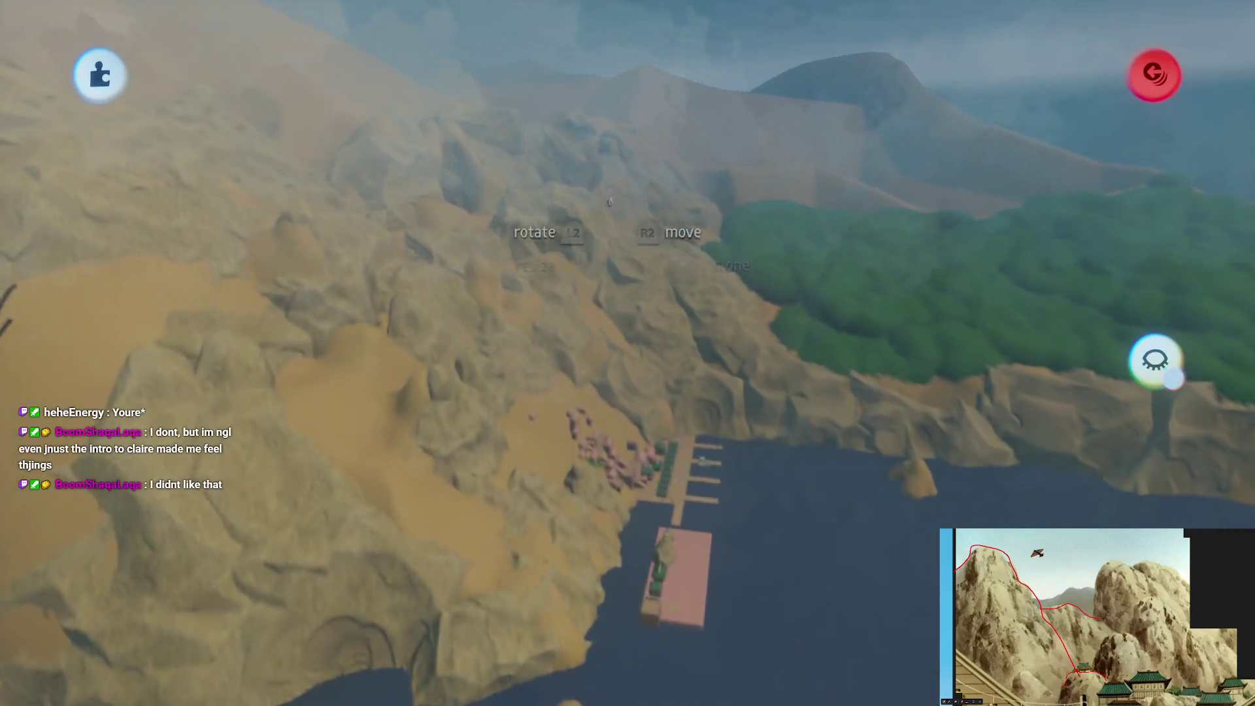
# Carry a mountain rock piece over the sandy slope and across the mountain top above the village
pyautogui.moveTo(621, 364)
pyautogui.mouseDown()
pyautogui.moveTo(603, 224)
pyautogui.moveTo(602, 251)
pyautogui.moveTo(538, 327)
pyautogui.moveTo(540, 376)
pyautogui.mouseUp()
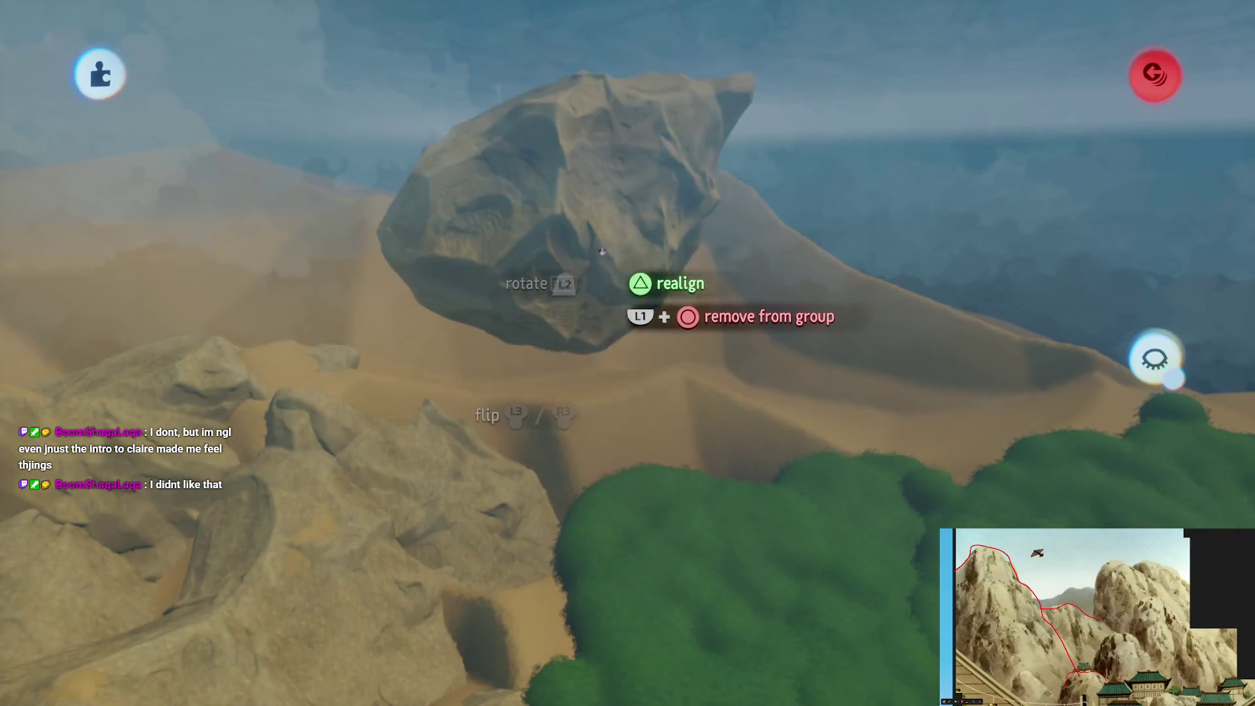
pyautogui.moveTo(562, 238)
pyautogui.mouseDown()
pyautogui.moveTo(601, 272)
pyautogui.moveTo(589, 324)
pyautogui.moveTo(611, 298)
pyautogui.moveTo(536, 348)
pyautogui.moveTo(543, 315)
pyautogui.moveTo(581, 469)
pyautogui.moveTo(562, 514)
pyautogui.moveTo(542, 307)
pyautogui.moveTo(649, 261)
pyautogui.moveTo(580, 369)
pyautogui.moveTo(583, 340)
pyautogui.moveTo(597, 498)
pyautogui.mouseUp()
pyautogui.moveTo(603, 218)
pyautogui.mouseDown()
pyautogui.moveTo(596, 437)
pyautogui.moveTo(552, 447)
pyautogui.mouseUp()
pyautogui.moveTo(613, 381); pyautogui.dragTo(581, 332)
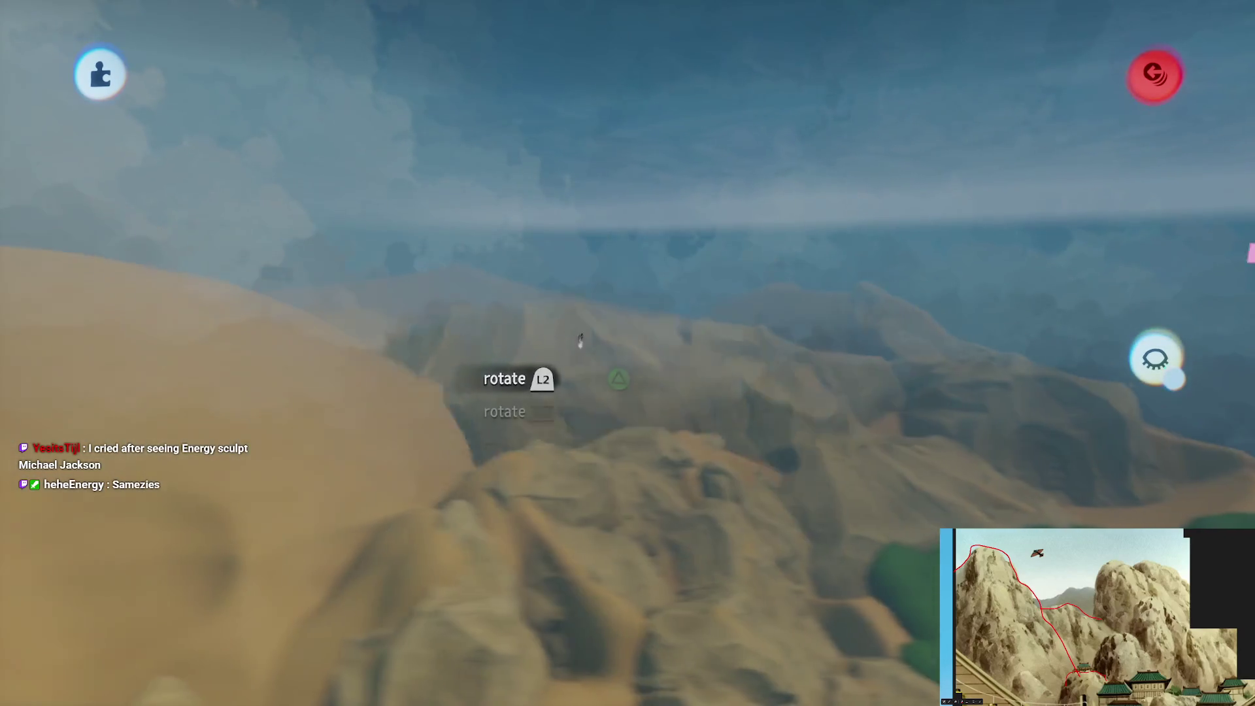
pyautogui.moveTo(581, 432)
pyautogui.mouseDown()
pyautogui.moveTo(586, 377)
pyautogui.moveTo(563, 415)
pyautogui.moveTo(620, 425)
pyautogui.moveTo(605, 383)
pyautogui.mouseUp()
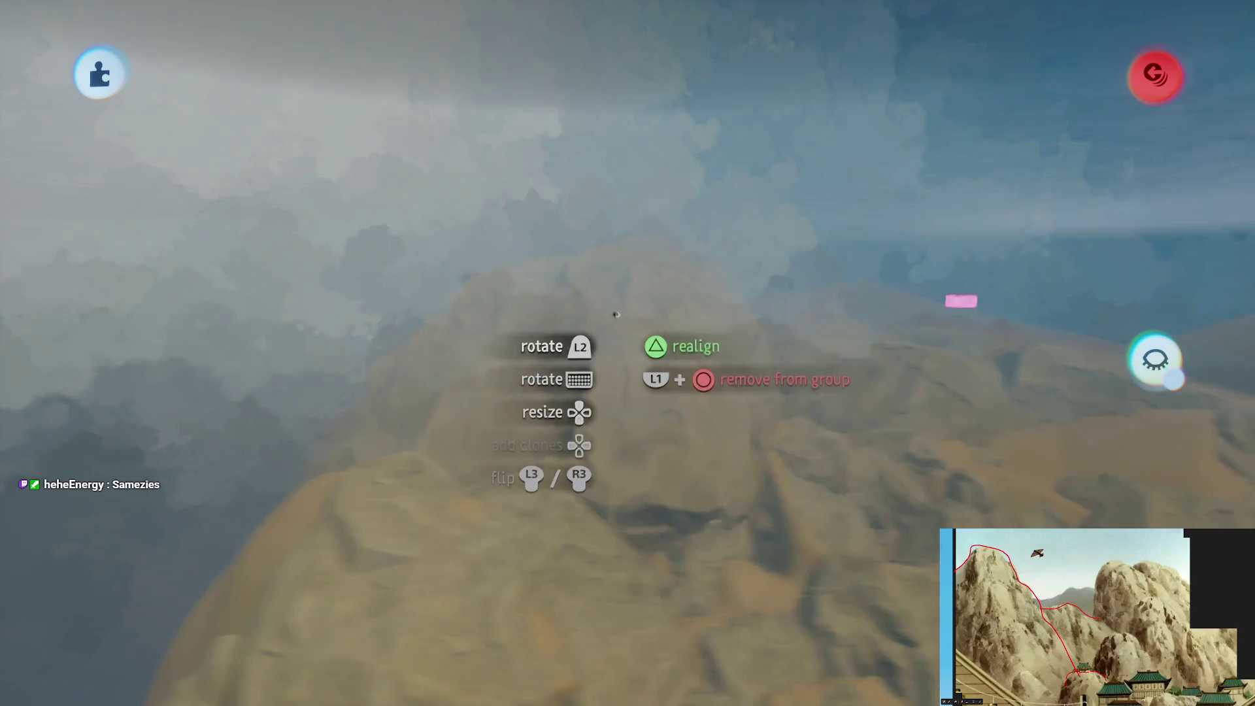
pyautogui.moveTo(597, 314)
pyautogui.mouseDown()
pyautogui.moveTo(626, 341)
pyautogui.moveTo(644, 321)
pyautogui.moveTo(632, 311)
pyautogui.moveTo(608, 338)
pyautogui.moveTo(626, 357)
pyautogui.moveTo(612, 357)
pyautogui.moveTo(607, 384)
pyautogui.moveTo(625, 385)
pyautogui.moveTo(540, 370)
pyautogui.mouseUp()
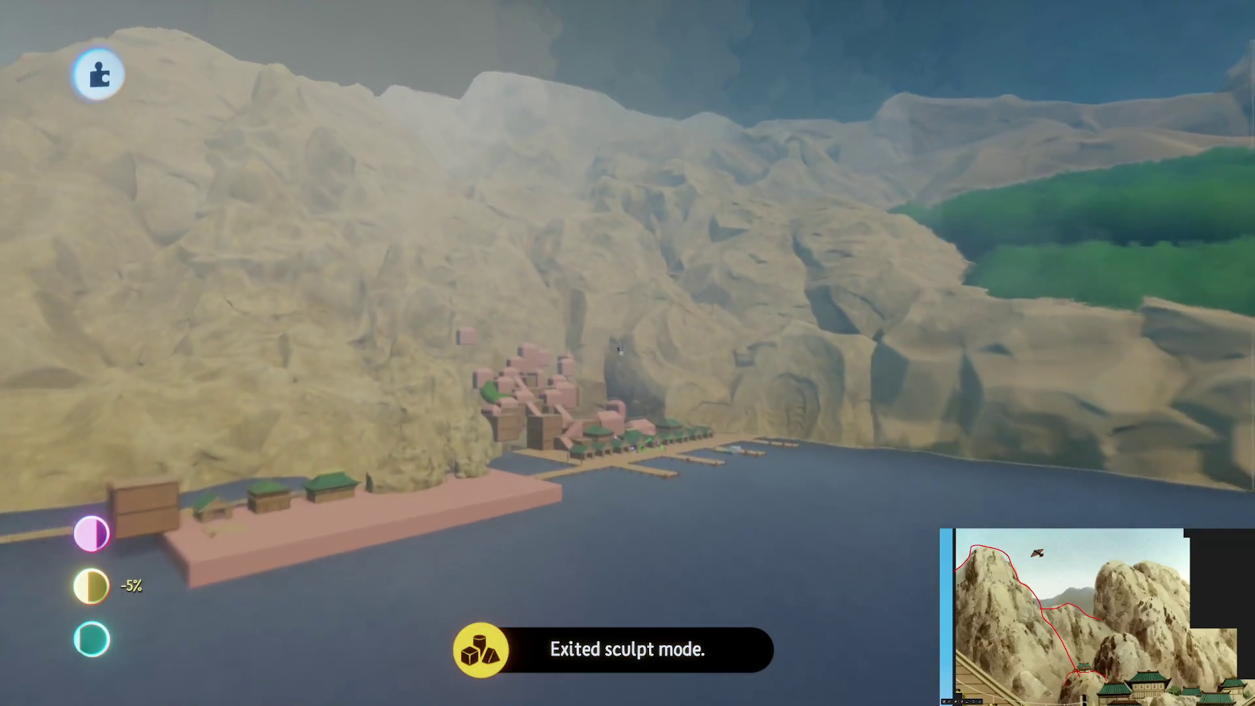
pyautogui.moveTo(619, 348); pyautogui.dragTo(655, 432)
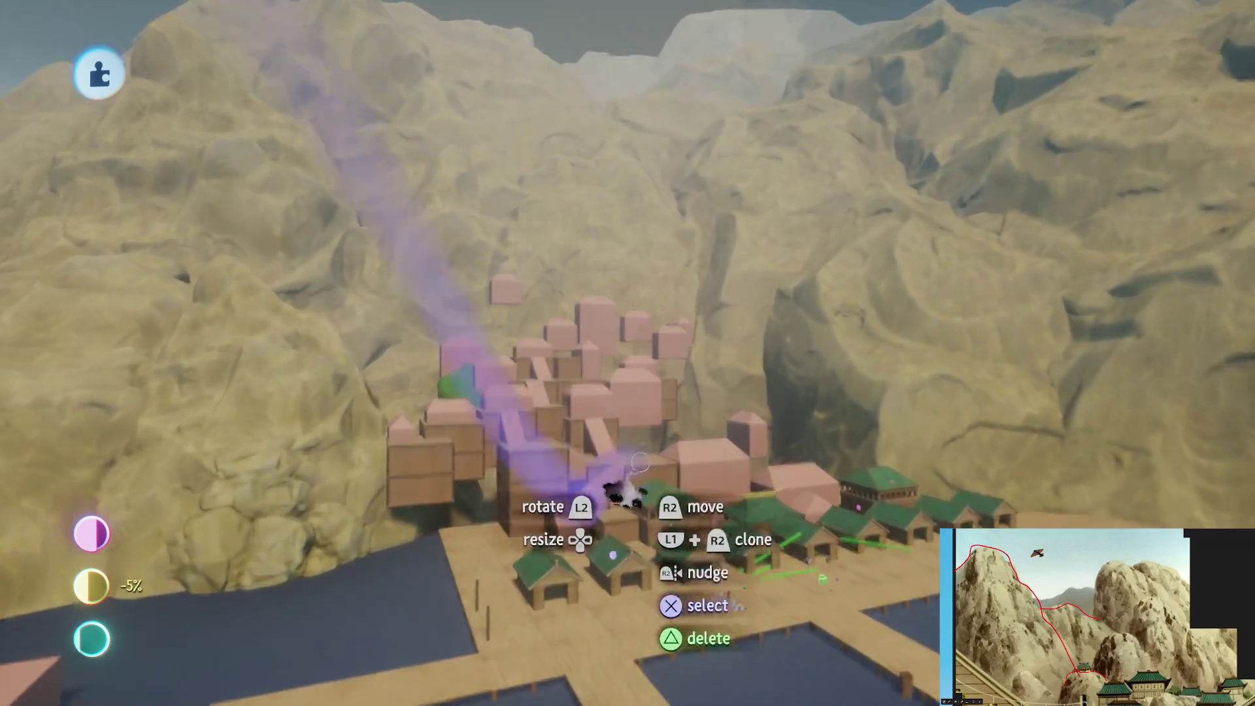
pyautogui.moveTo(624, 497)
pyautogui.mouseDown()
pyautogui.moveTo(708, 490)
pyautogui.moveTo(700, 420)
pyautogui.moveTo(582, 392)
pyautogui.mouseUp()
pyautogui.moveTo(659, 575); pyautogui.dragTo(651, 497)
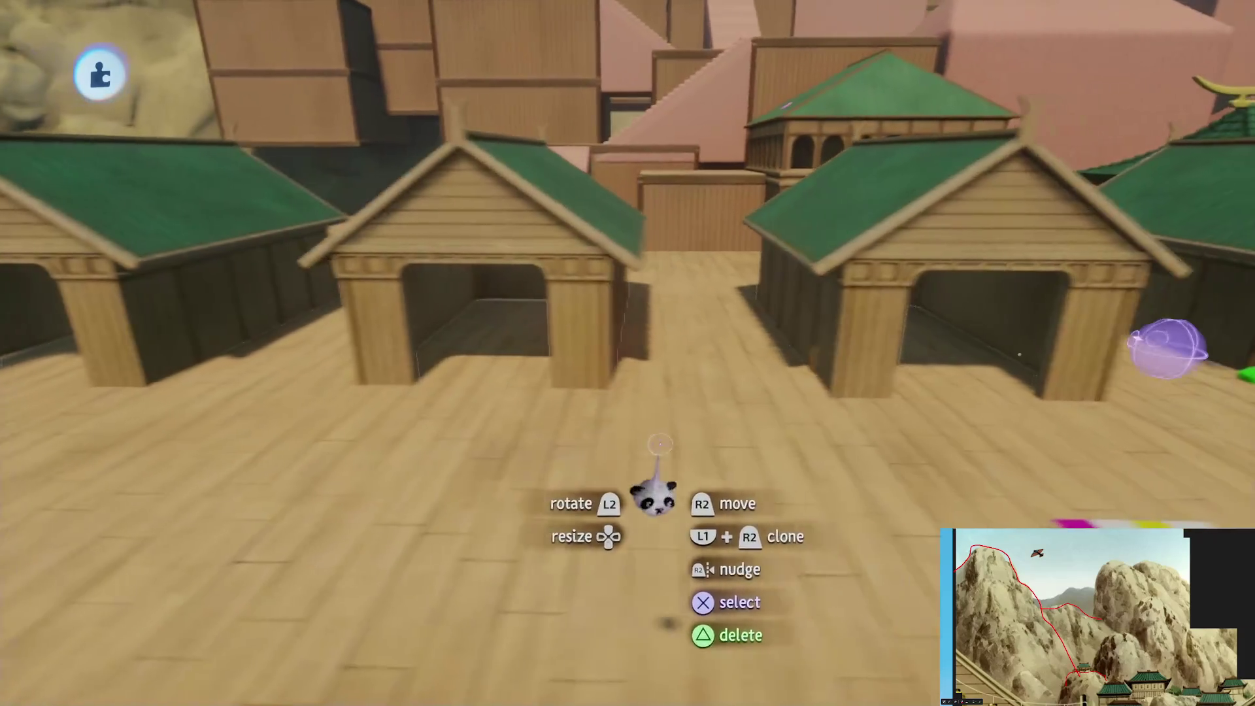
pyautogui.press('Escape')
pyautogui.click(350, 503)
pyautogui.press('a')
pyautogui.press('space')
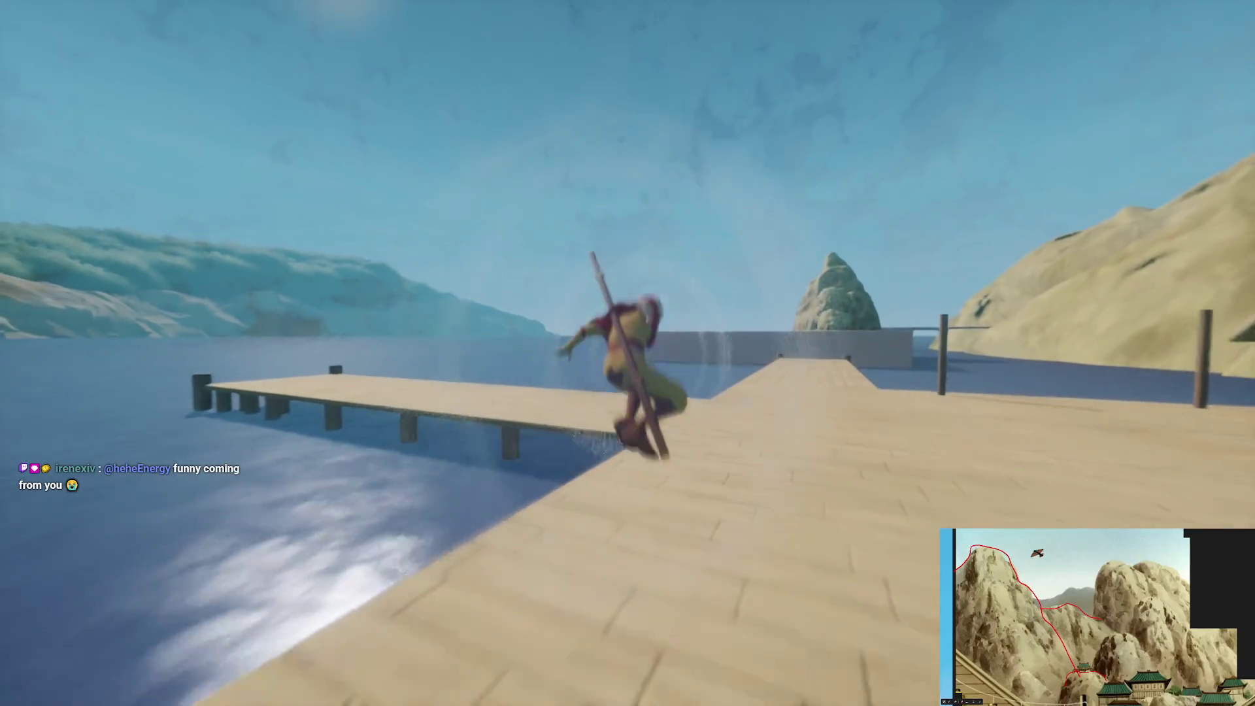
pyautogui.press('d')
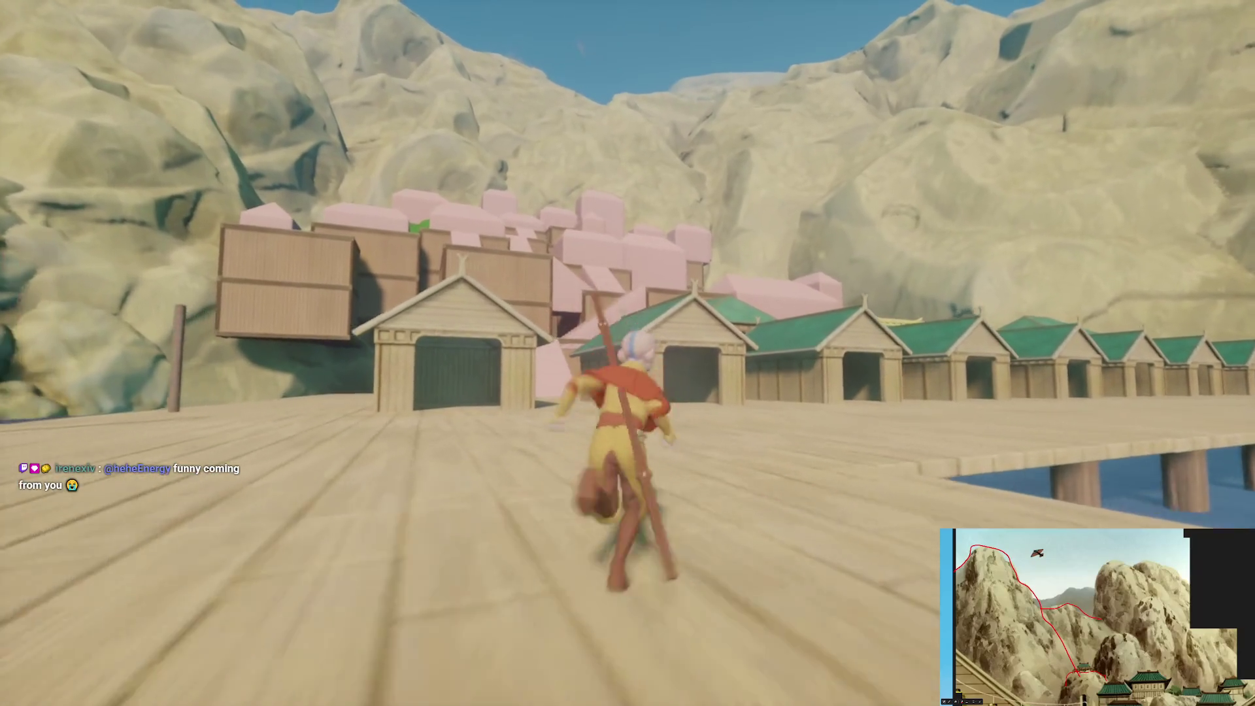
pyautogui.press('Escape')
pyautogui.press('Return')
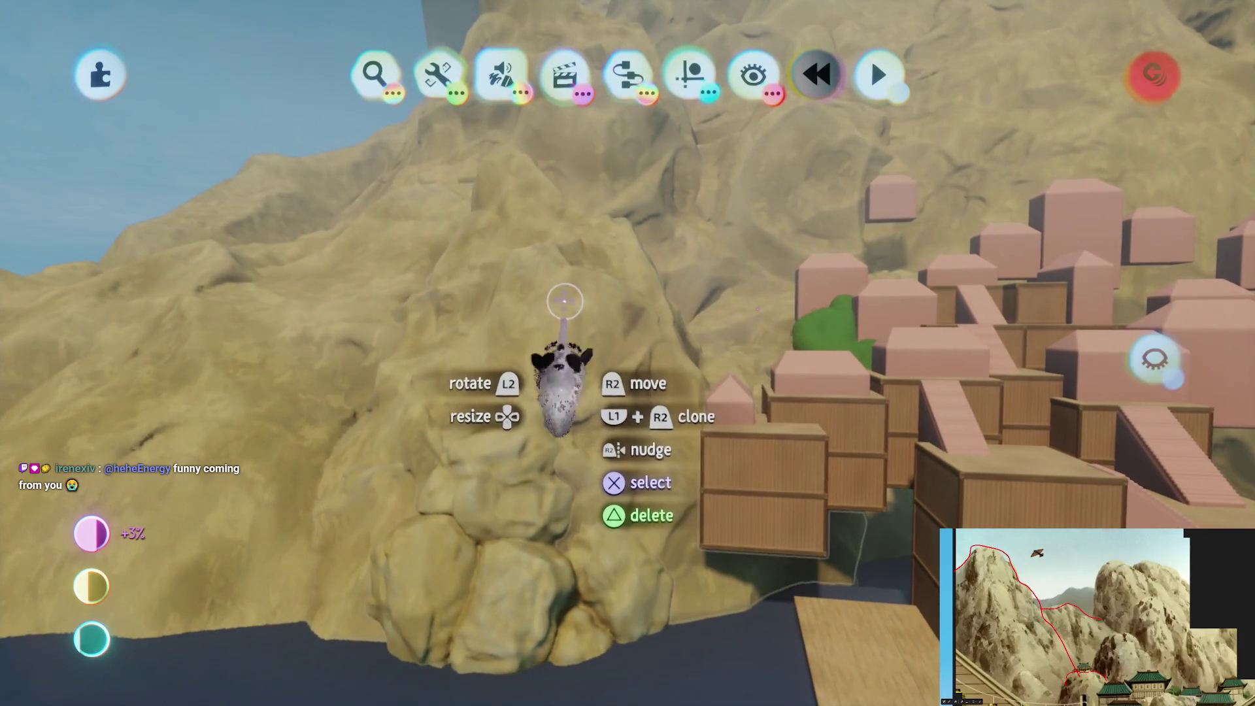
# Leave sculpt mode
pyautogui.press('Escape')
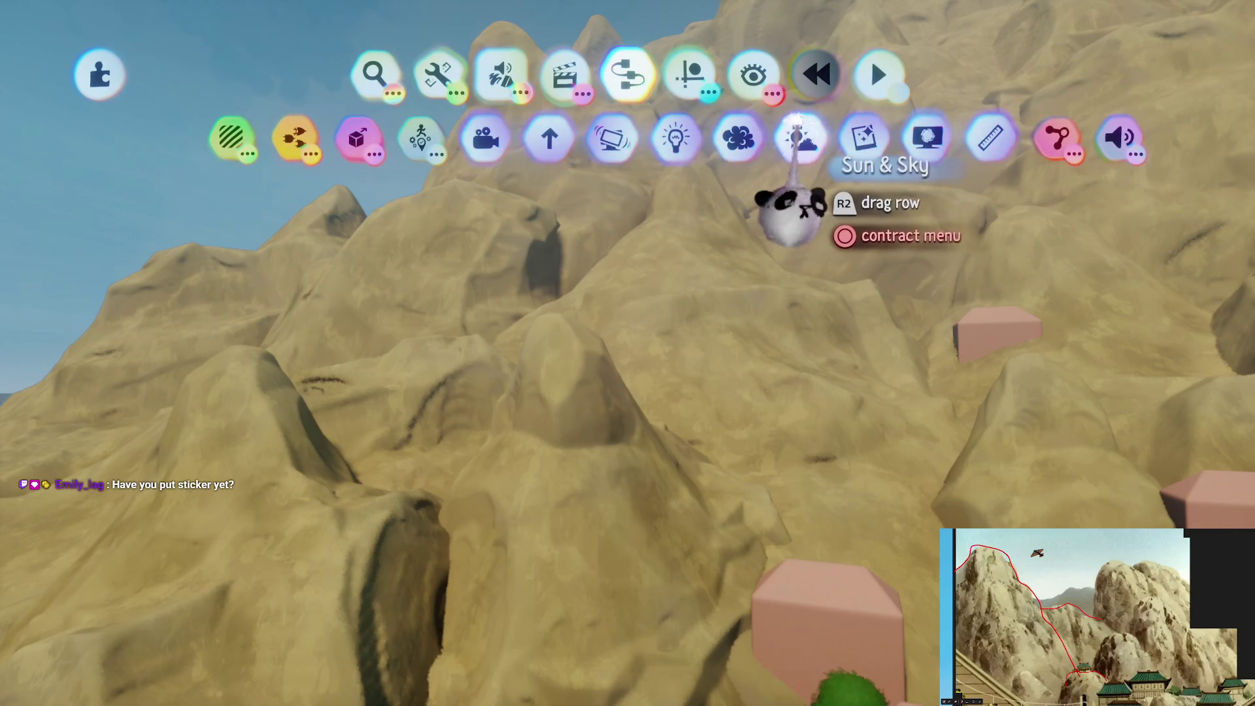
# Stamp a Fog gadget on the mountainside above the village and bring up its 20.9 m zone size
pyautogui.click(731, 141)
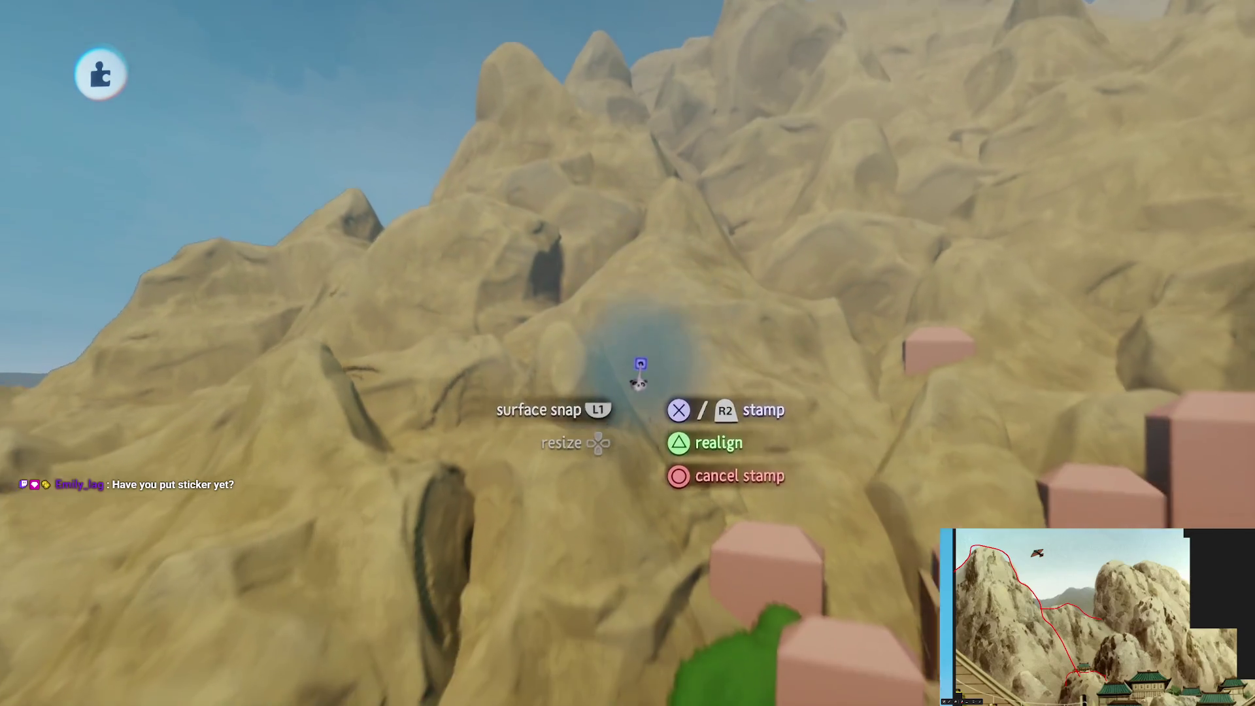
pyautogui.press('Up')
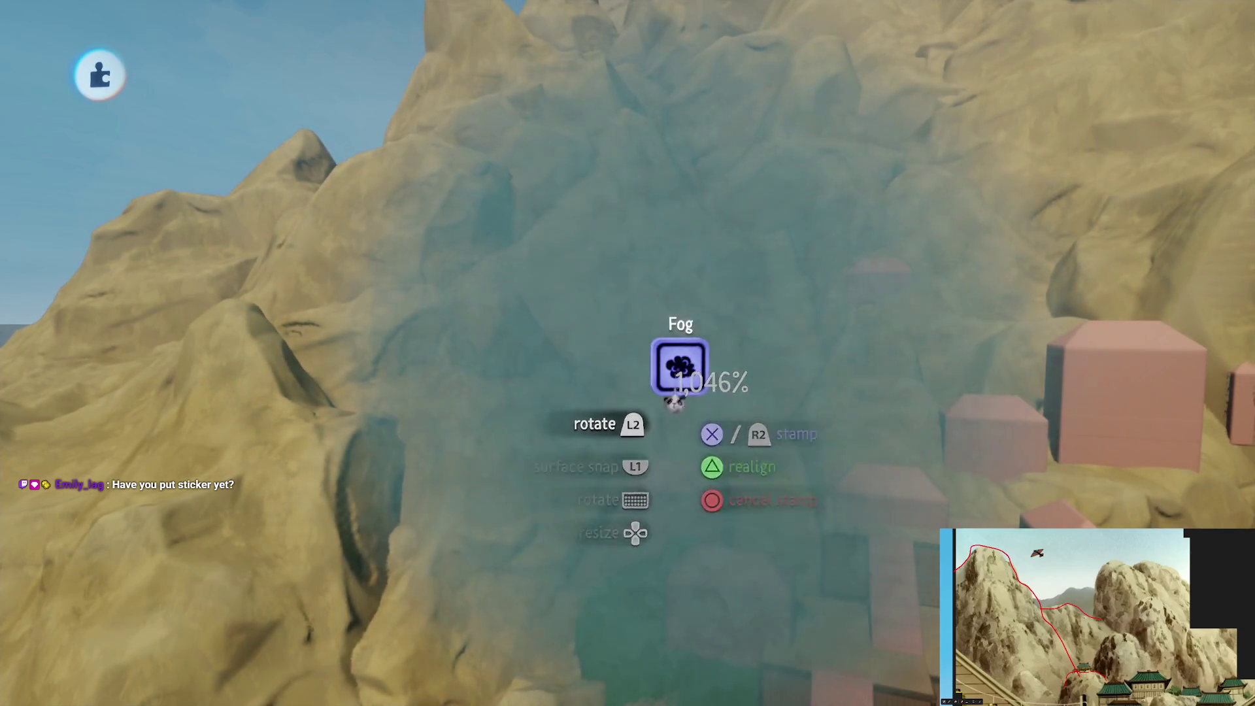
pyautogui.click(676, 396)
pyautogui.click(557, 221)
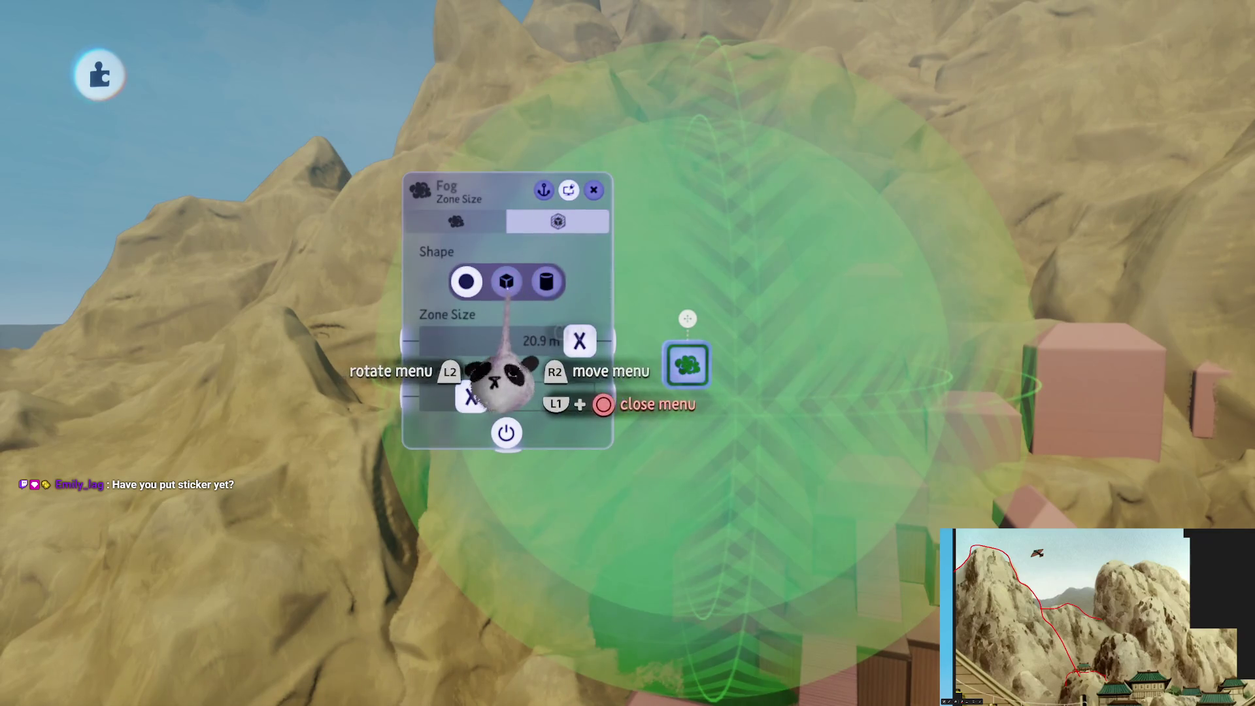
# Make the fog zone a 32.4 m tall cylinder, raise falloff on X/Y/Z, and narrow X/Y to about 4 m
pyautogui.click(546, 281)
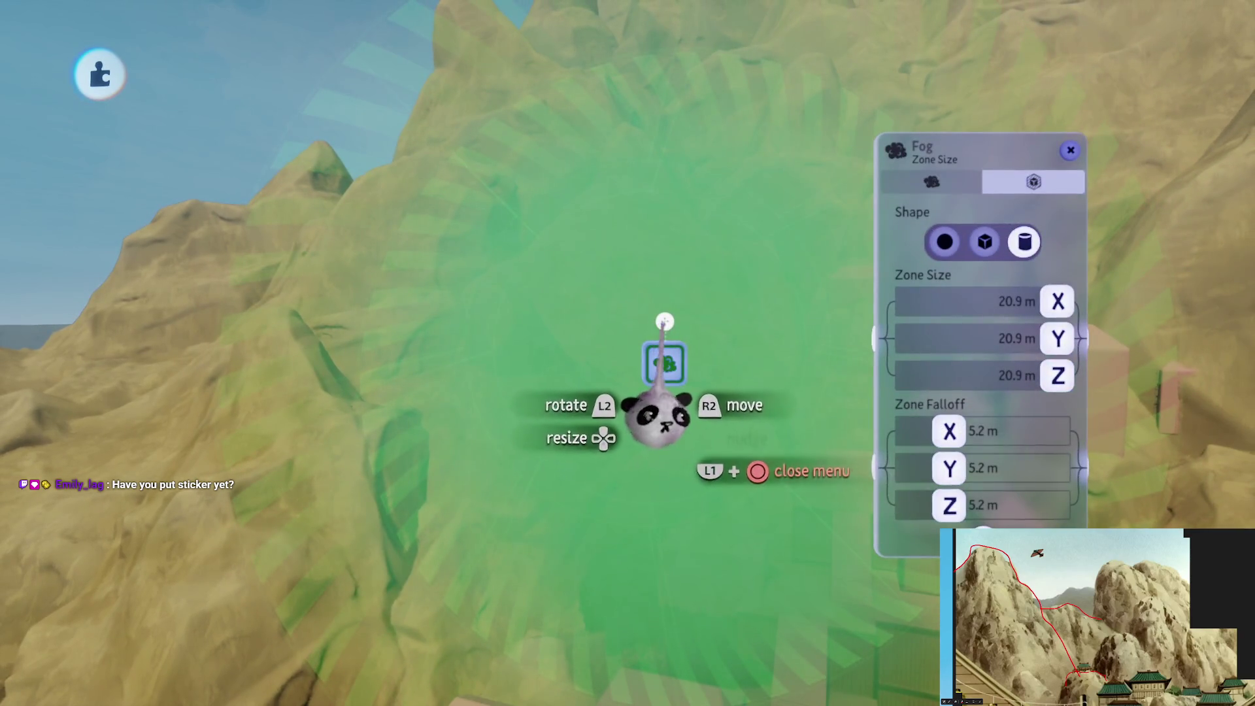
pyautogui.scroll(-5, 664, 322)
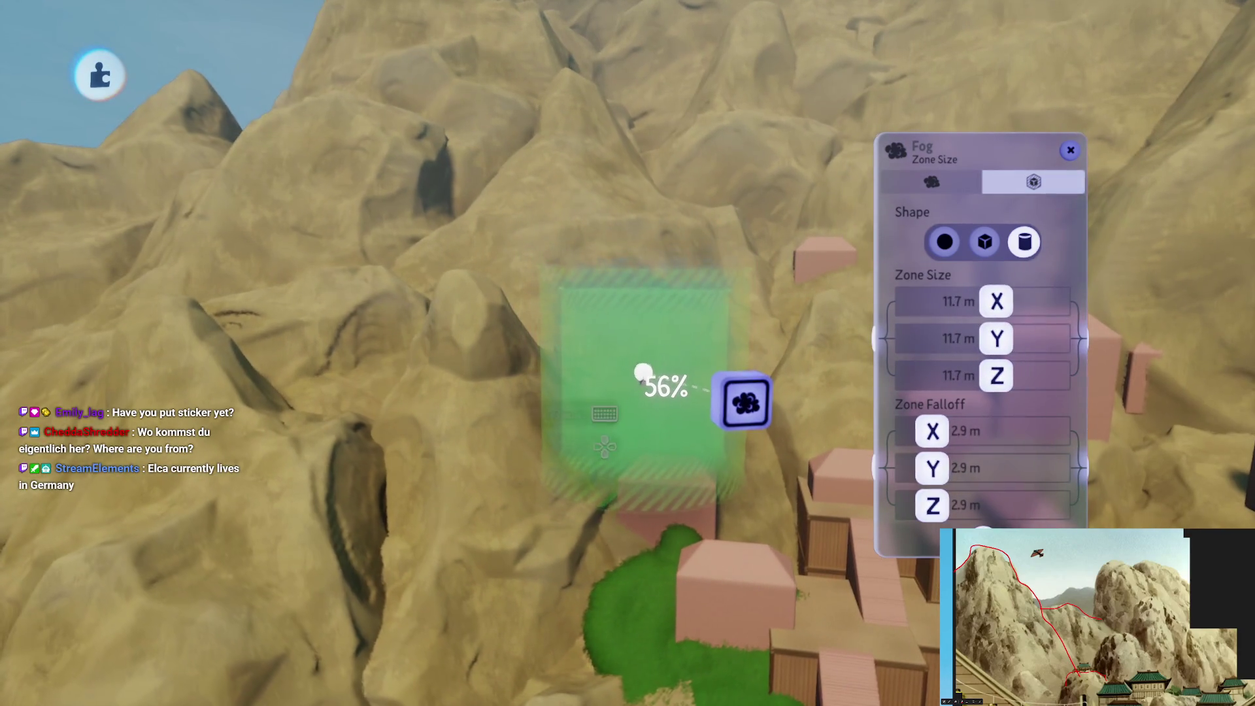
pyautogui.moveTo(644, 421)
pyautogui.mouseDown()
pyautogui.moveTo(655, 245)
pyautogui.moveTo(655, 285)
pyautogui.mouseUp()
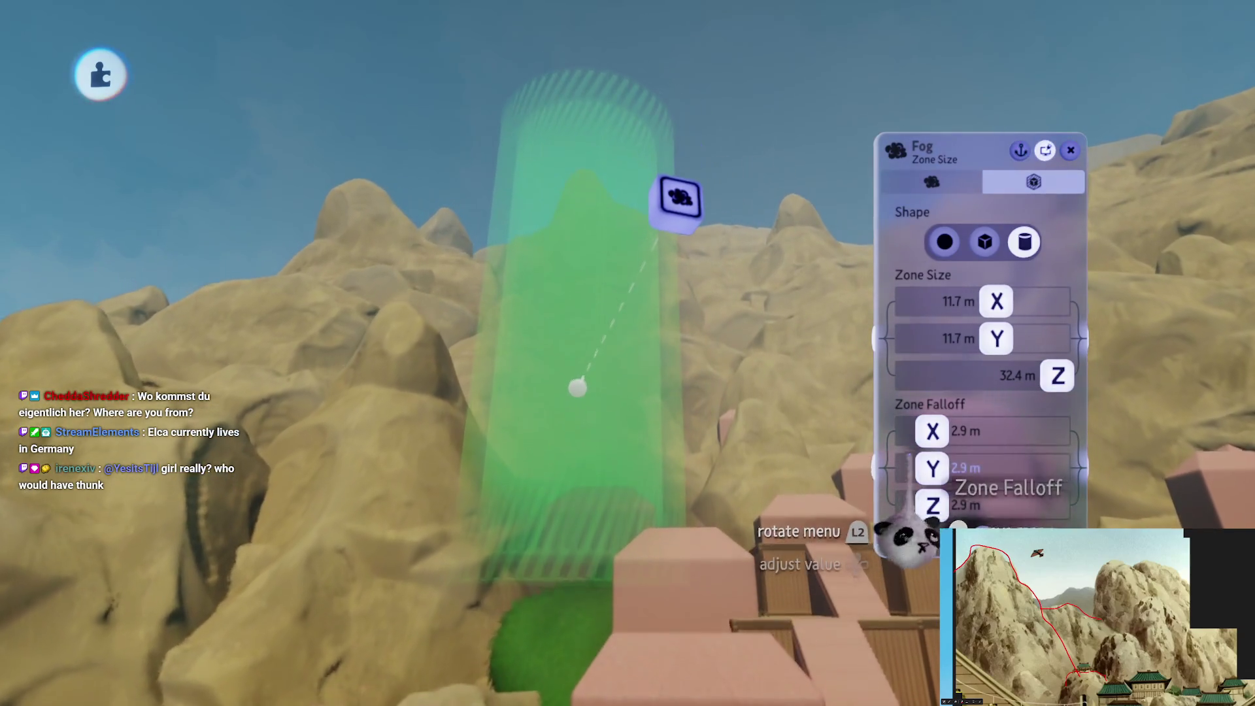
pyautogui.moveTo(933, 431); pyautogui.dragTo(1014, 431)
pyautogui.moveTo(931, 468); pyautogui.dragTo(1001, 468)
pyautogui.moveTo(931, 504); pyautogui.dragTo(998, 507)
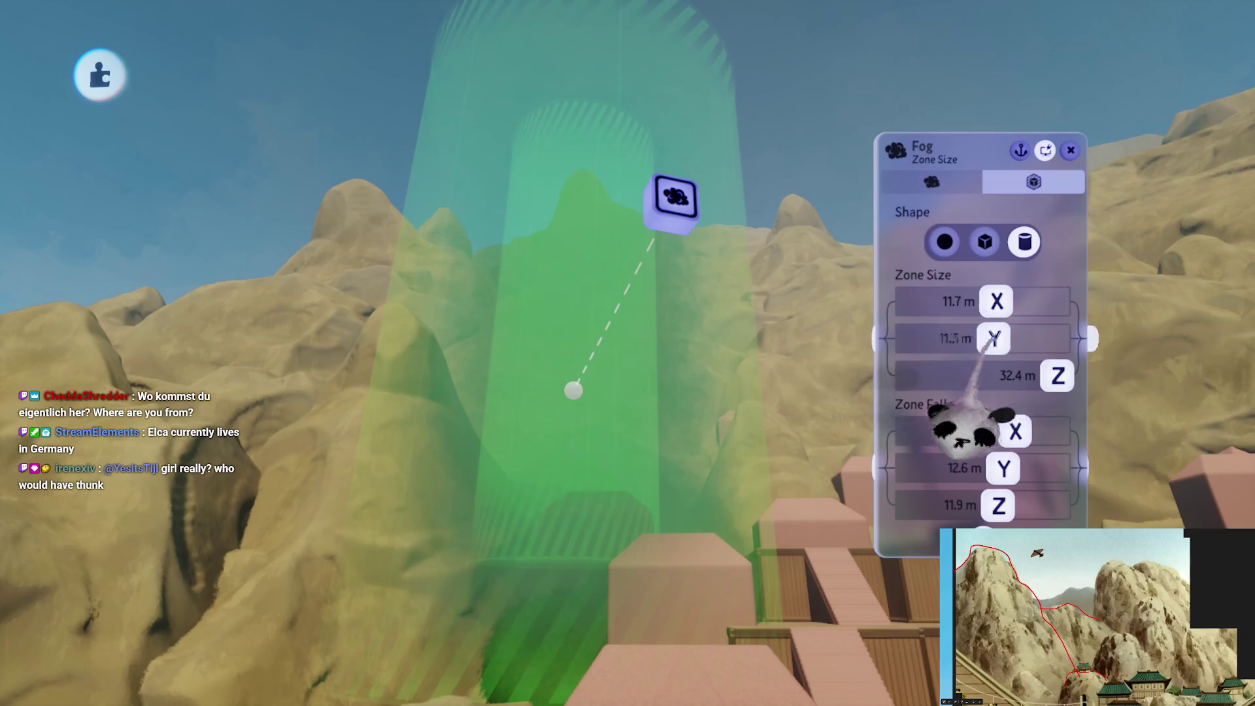
pyautogui.moveTo(994, 338); pyautogui.dragTo(932, 339)
pyautogui.moveTo(996, 301); pyautogui.dragTo(938, 300)
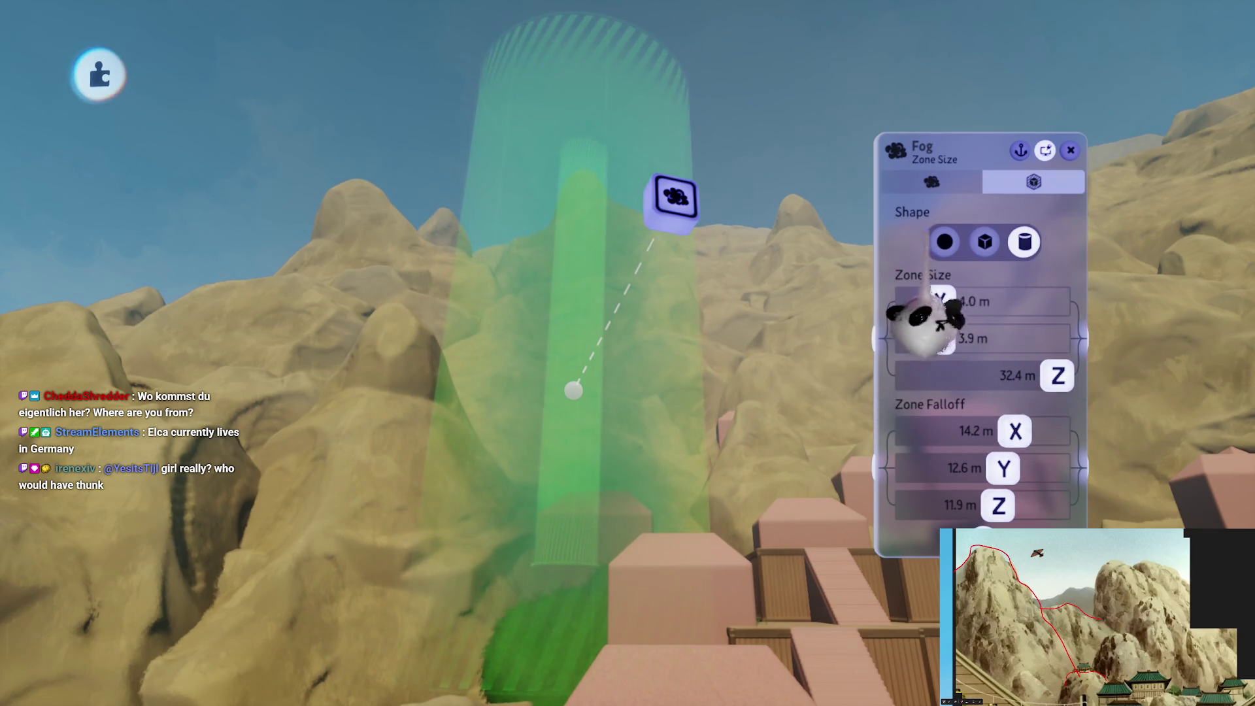
pyautogui.press('Left')
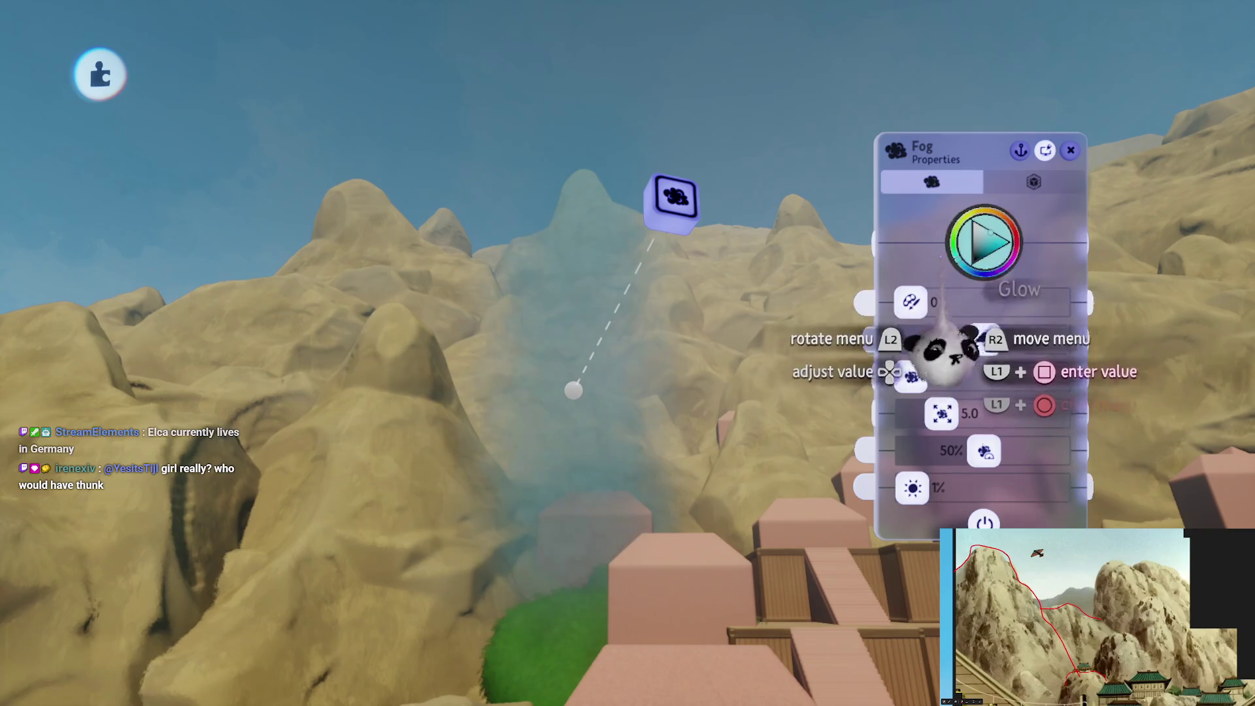
# Colour the fog yellow, set its noise to about 59%, and grab the fog gadget to reposition it
pyautogui.click(990, 233)
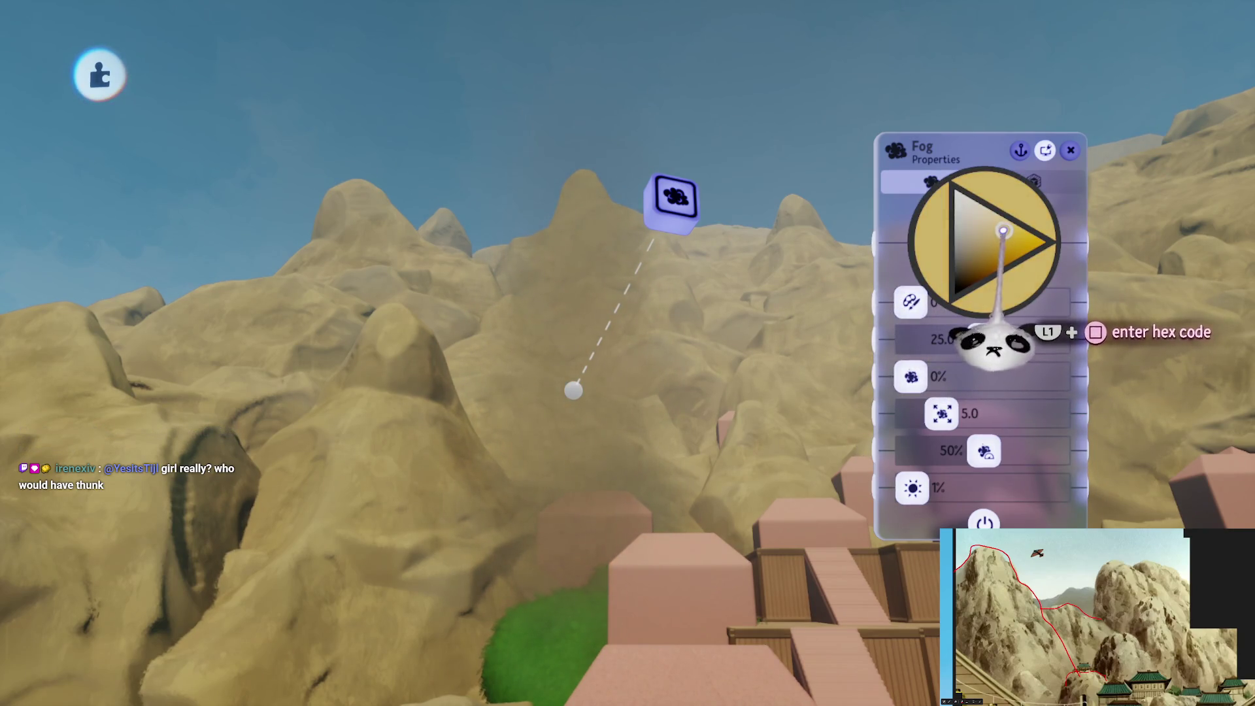
pyautogui.click(993, 343)
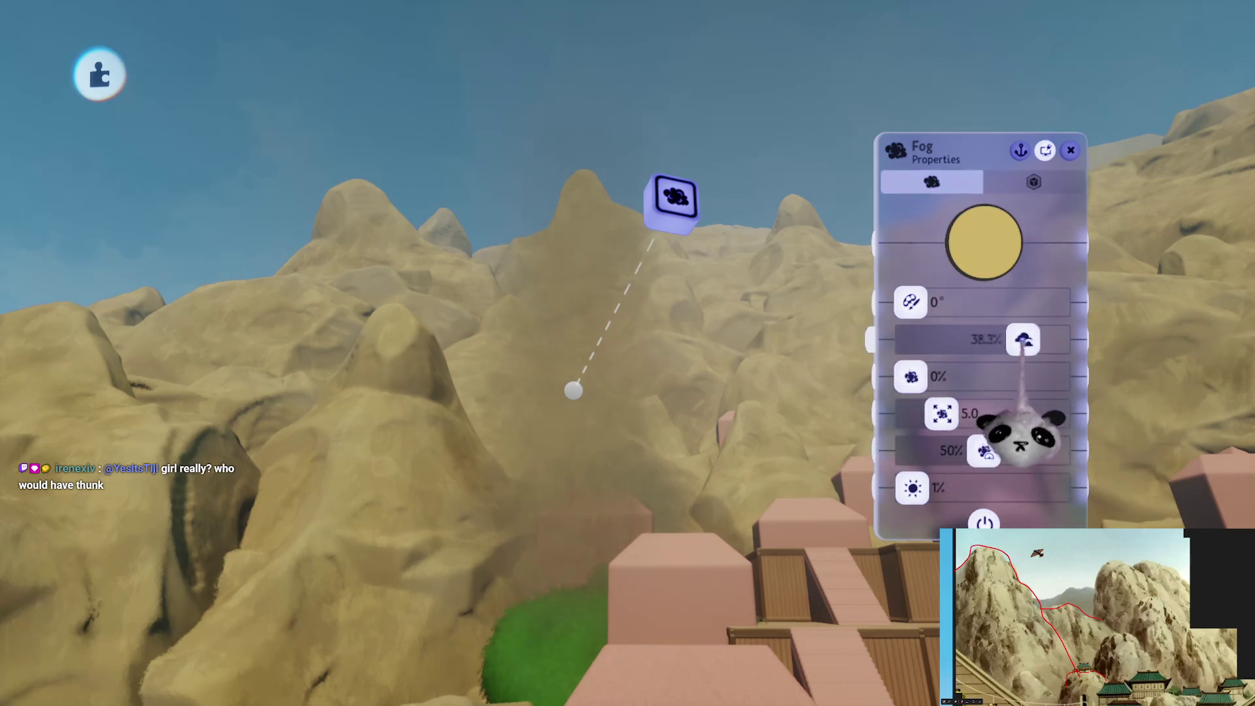
pyautogui.moveTo(911, 376); pyautogui.dragTo(983, 377)
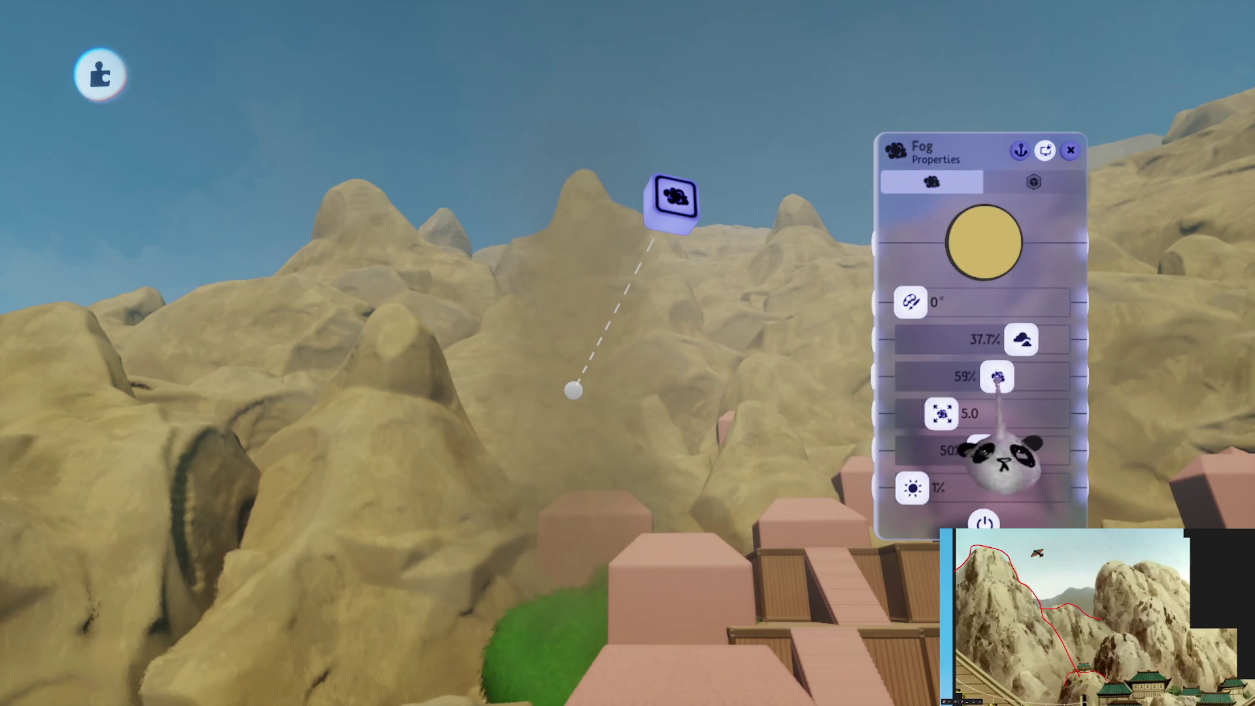
pyautogui.press('Escape')
pyautogui.moveTo(673, 198)
pyautogui.mouseDown()
pyautogui.moveTo(566, 355)
pyautogui.moveTo(524, 391)
pyautogui.moveTo(542, 400)
pyautogui.moveTo(518, 513)
pyautogui.moveTo(487, 394)
pyautogui.mouseUp()
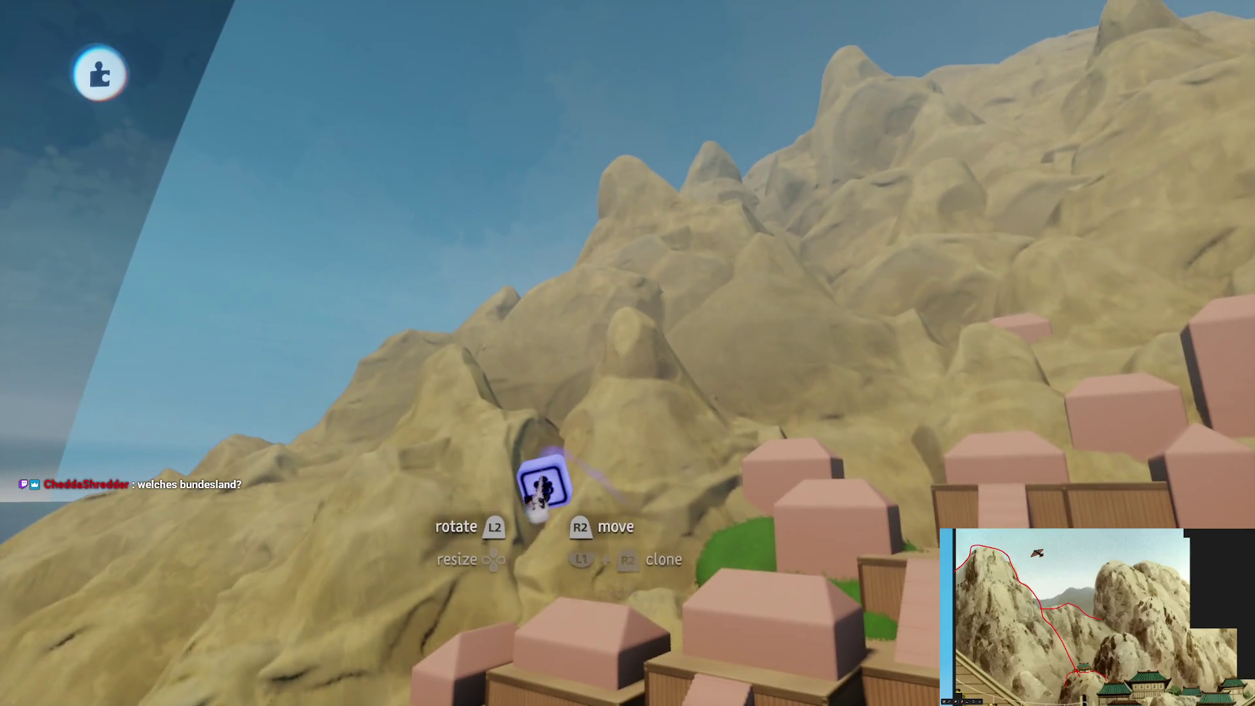
# Place the fog over the mountain ridge, carry a clone to another slope, and enlarge it to 149%
pyautogui.moveTo(551, 470)
pyautogui.mouseDown()
pyautogui.moveTo(634, 328)
pyautogui.moveTo(637, 289)
pyautogui.moveTo(621, 287)
pyautogui.moveTo(575, 345)
pyautogui.moveTo(591, 399)
pyautogui.moveTo(538, 468)
pyautogui.mouseUp()
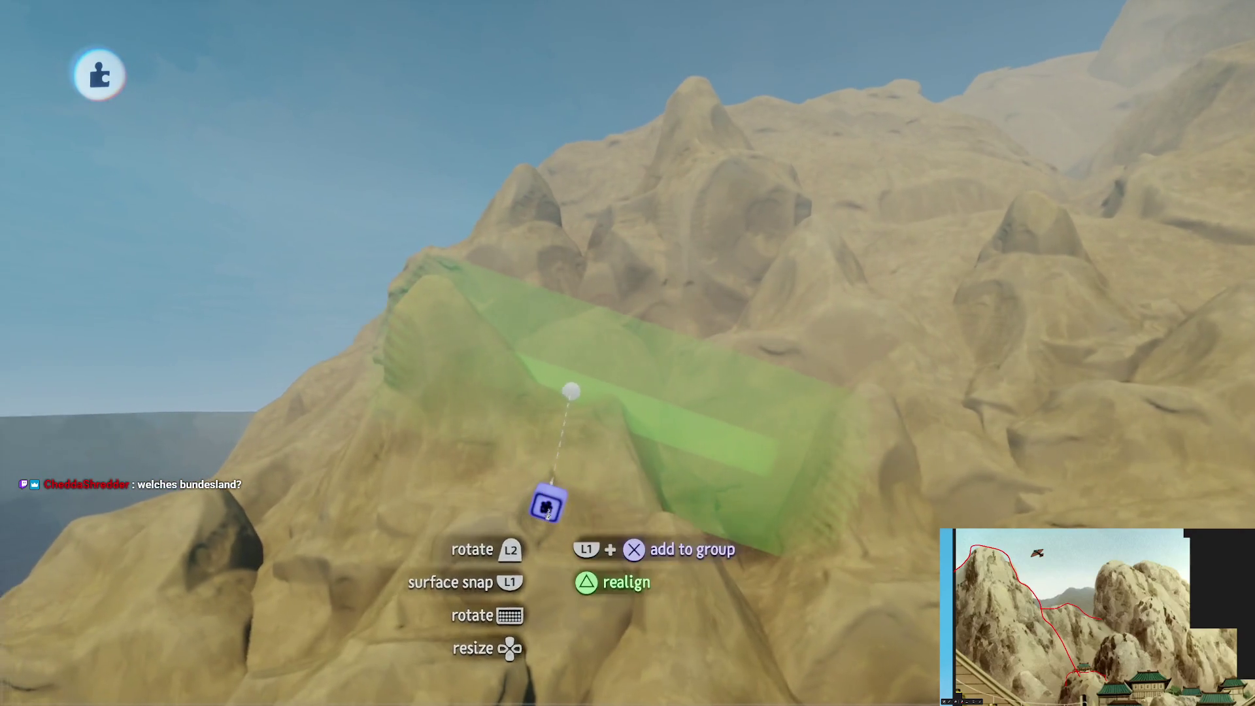
pyautogui.moveTo(586, 487)
pyautogui.mouseDown()
pyautogui.moveTo(624, 423)
pyautogui.moveTo(610, 339)
pyautogui.mouseUp()
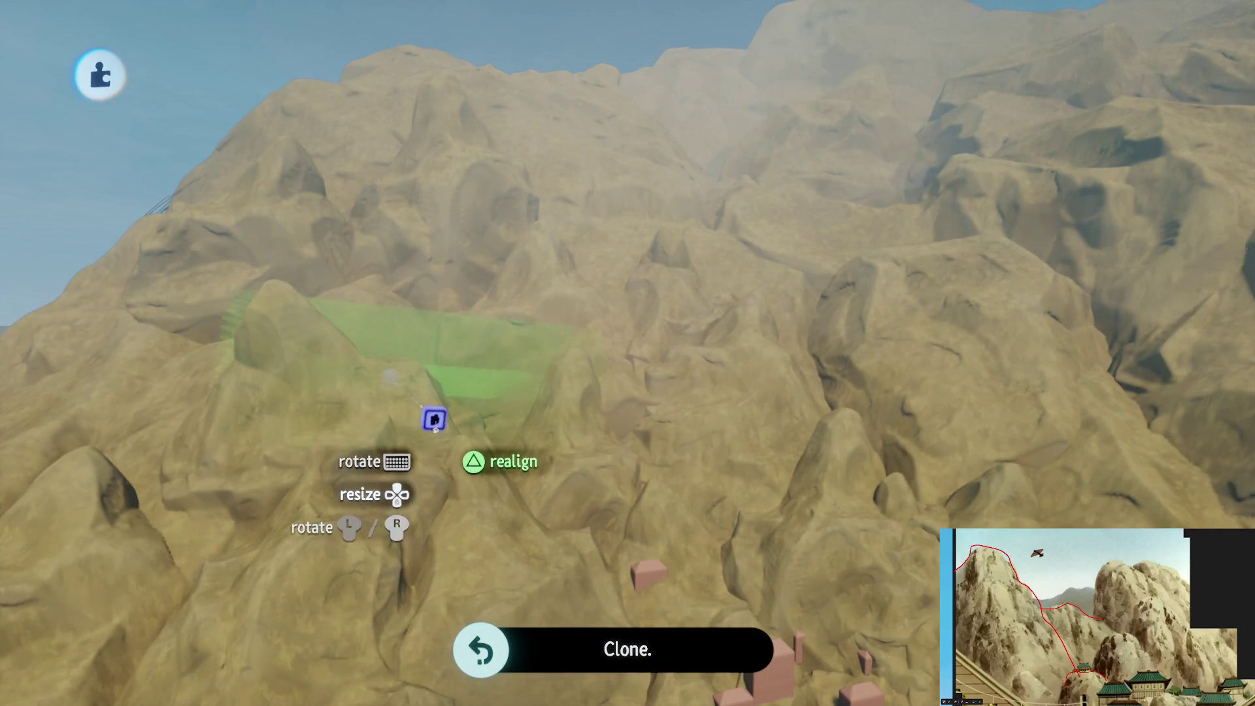
pyautogui.moveTo(476, 437)
pyautogui.mouseDown()
pyautogui.moveTo(580, 504)
pyautogui.moveTo(597, 483)
pyautogui.moveTo(597, 401)
pyautogui.moveTo(639, 429)
pyautogui.moveTo(666, 418)
pyautogui.moveTo(658, 440)
pyautogui.moveTo(598, 308)
pyautogui.mouseUp()
pyautogui.press('Up')
pyautogui.press('Up')
pyautogui.press('Up')
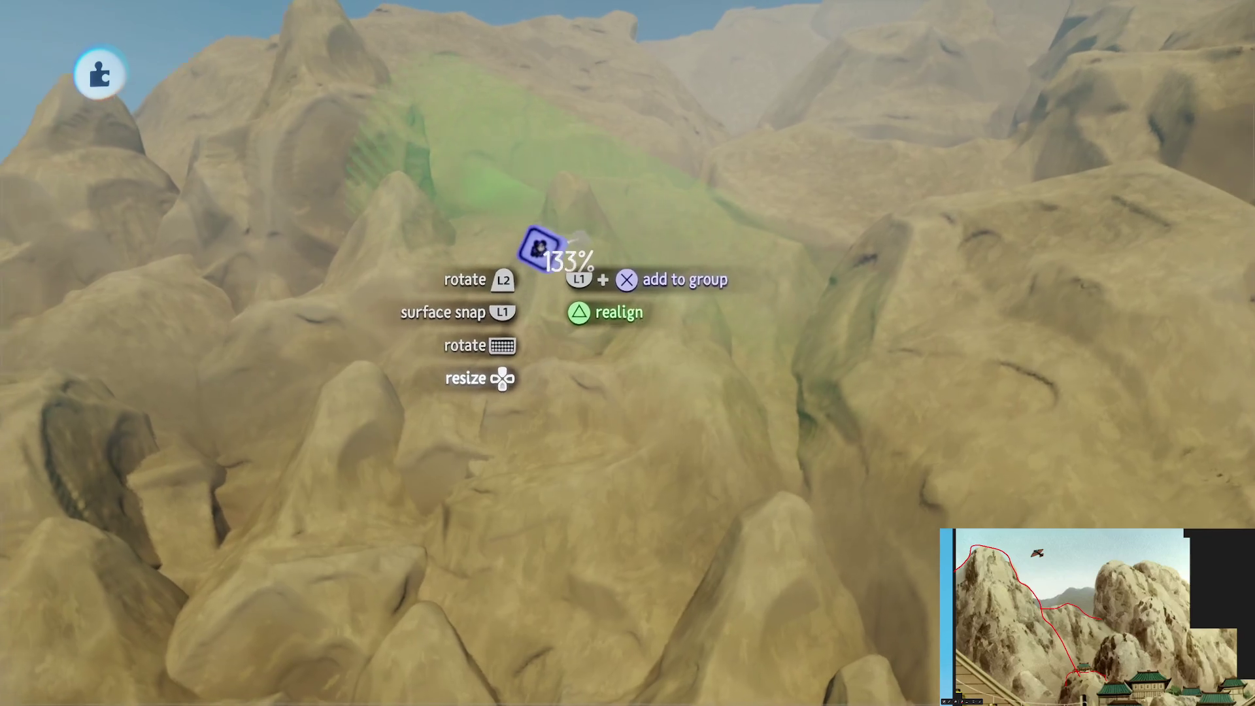
pyautogui.moveTo(565, 232)
pyautogui.mouseDown()
pyautogui.moveTo(700, 527)
pyautogui.moveTo(607, 428)
pyautogui.moveTo(301, 562)
pyautogui.moveTo(392, 519)
pyautogui.moveTo(575, 470)
pyautogui.mouseUp()
pyautogui.scroll(5, 664, 355)
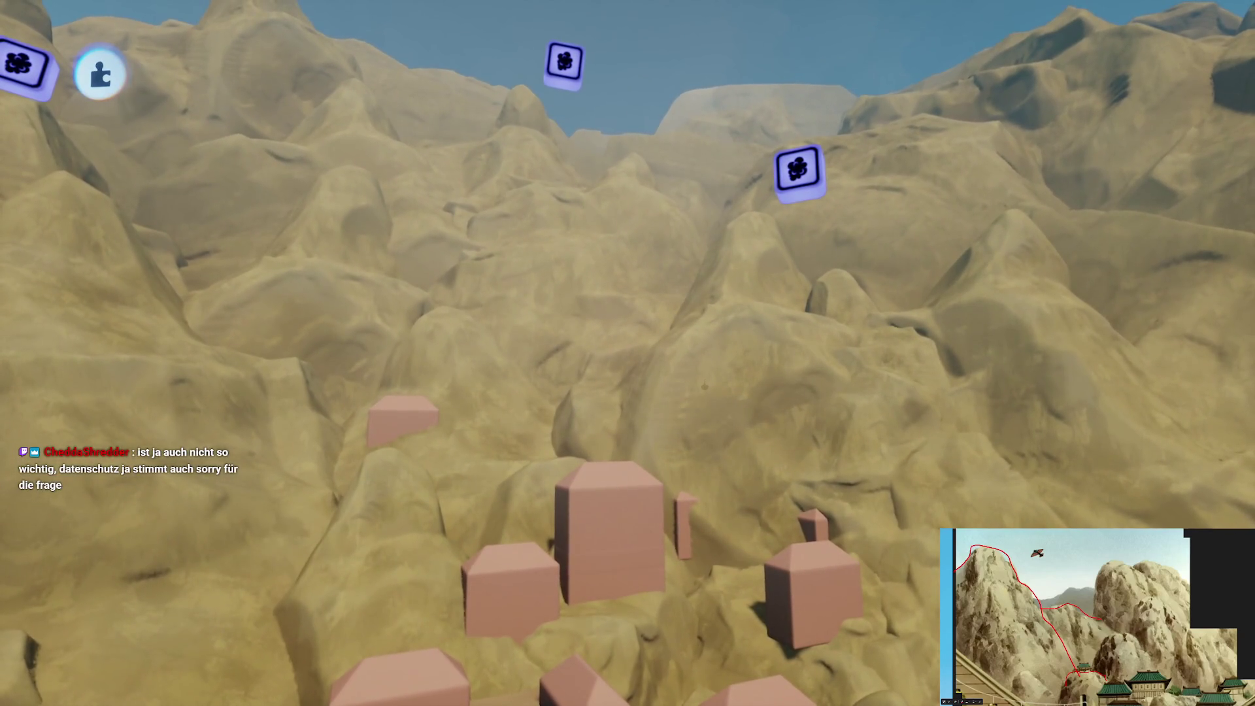
pyautogui.moveTo(704, 386); pyautogui.dragTo(681, 384)
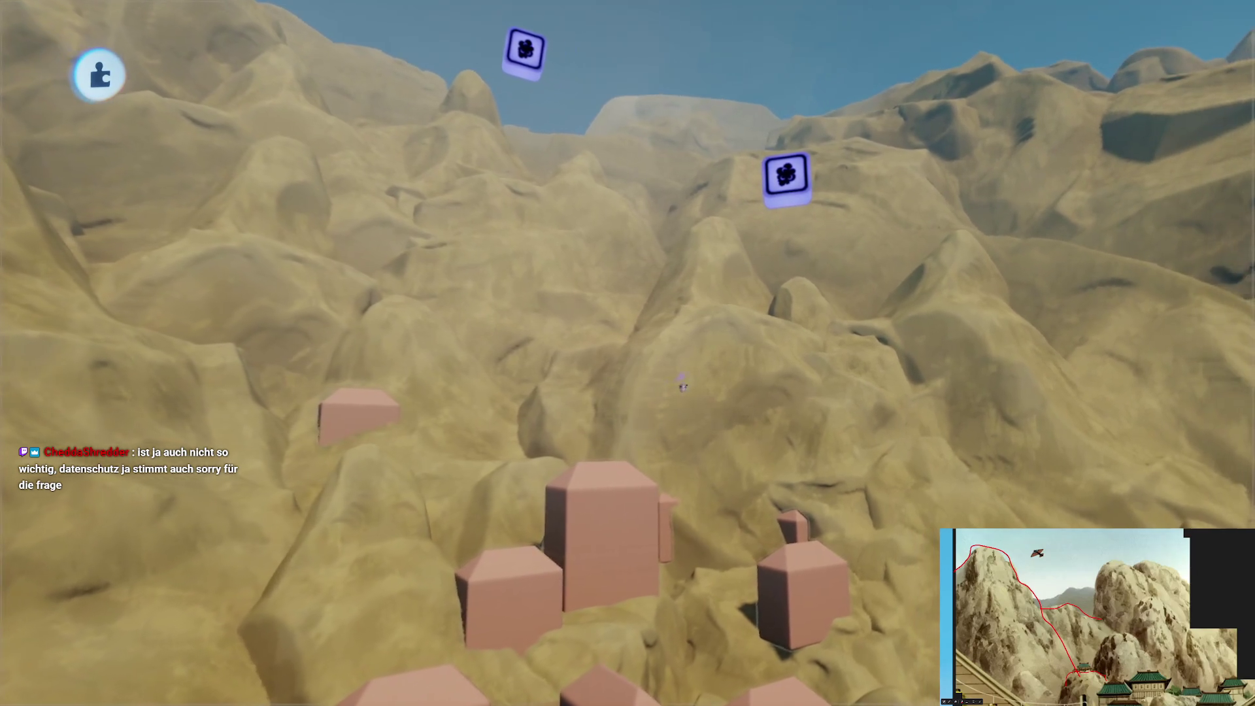
pyautogui.press('Escape')
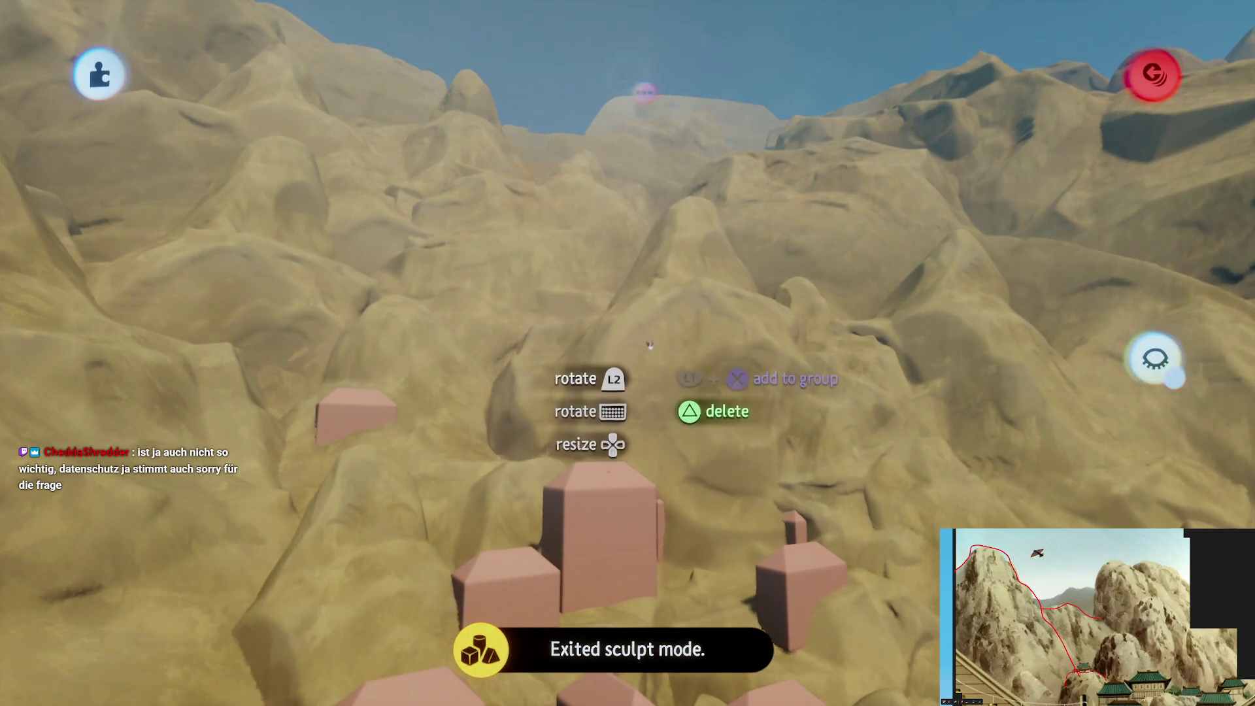
pyautogui.scroll(-3, 721, 301)
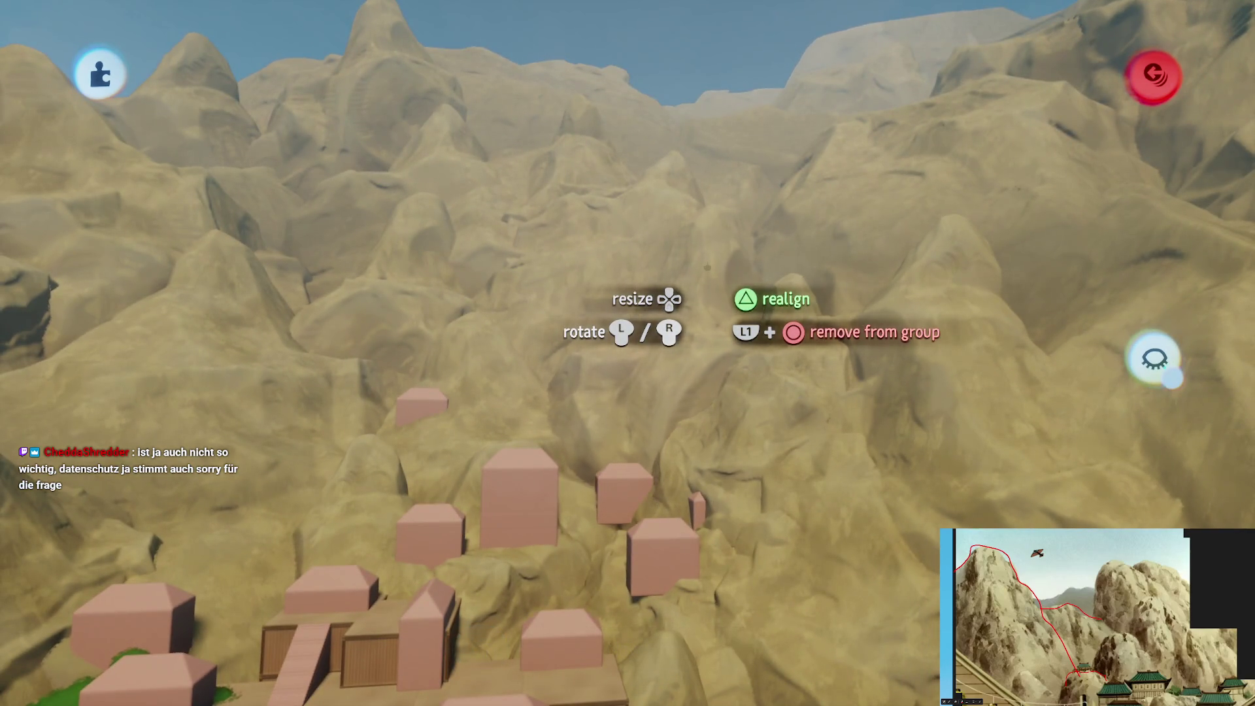
pyautogui.moveTo(698, 315)
pyautogui.mouseDown()
pyautogui.moveTo(704, 365)
pyautogui.moveTo(647, 358)
pyautogui.mouseUp()
pyautogui.scroll(-3, 673, 366)
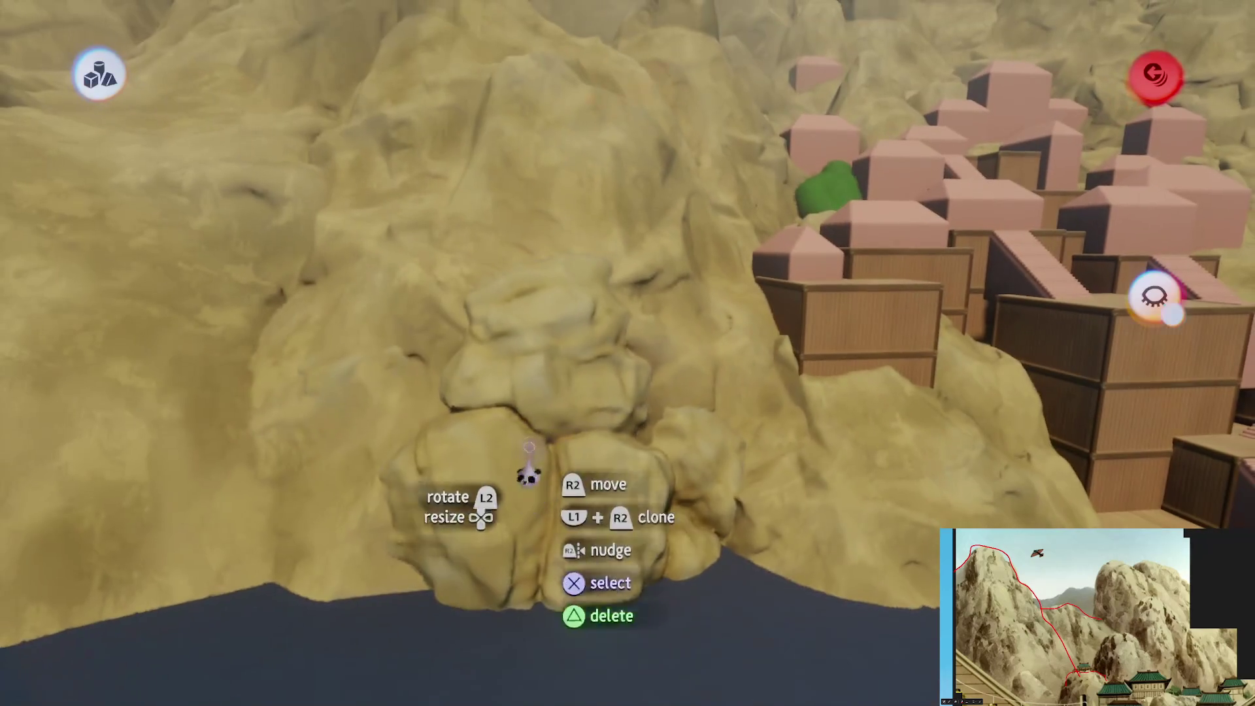
pyautogui.doubleClick(531, 428)
pyautogui.press('Escape')
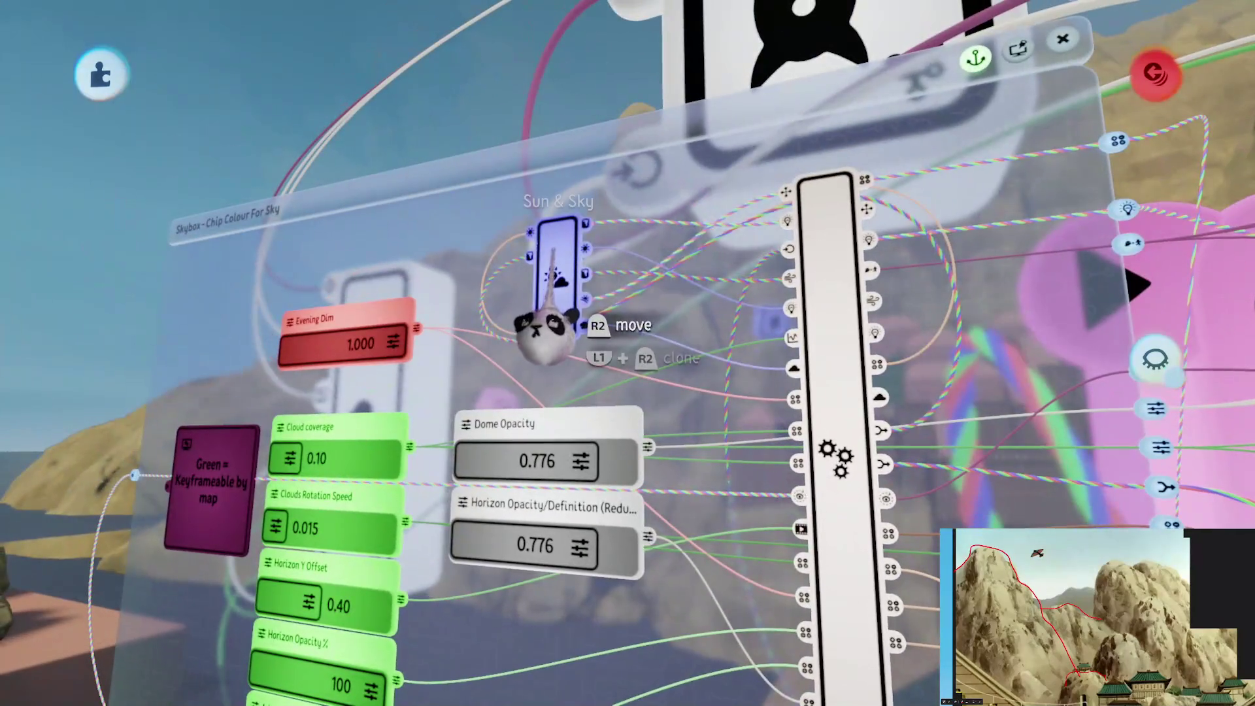
# Adjust the Sun & Sky gadget's sky properties and close its settings
pyautogui.click(552, 287)
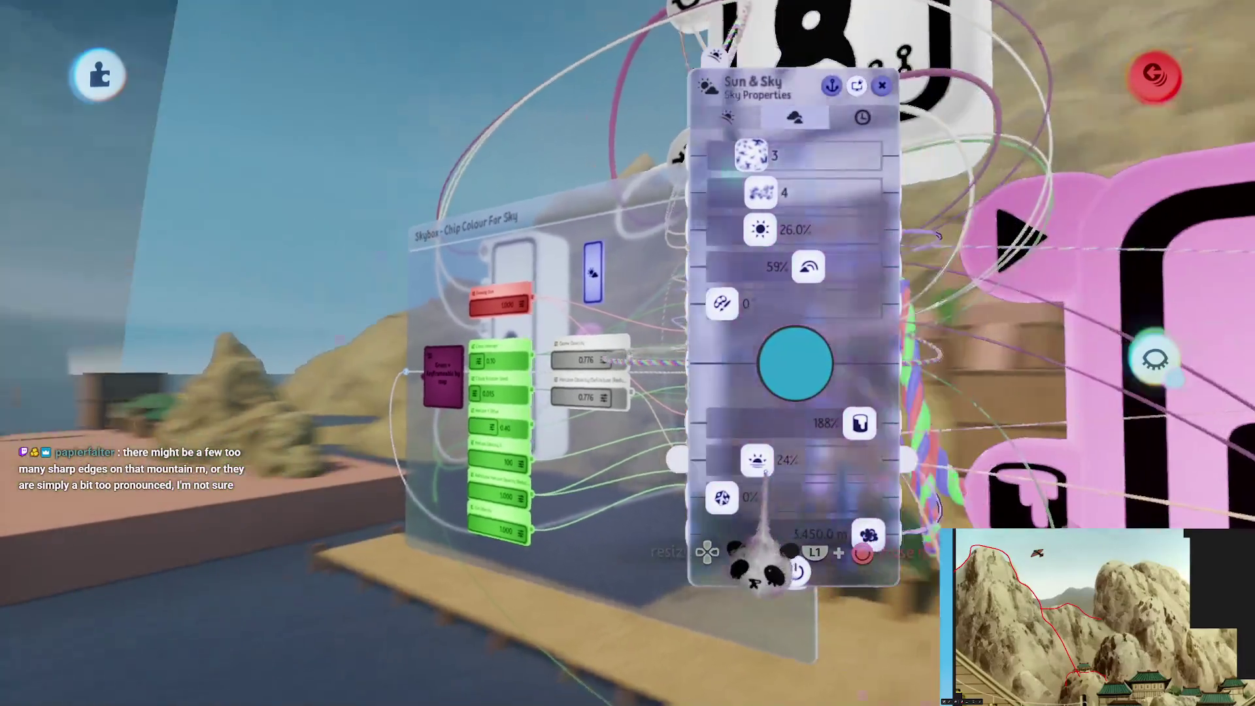
pyautogui.press('Escape')
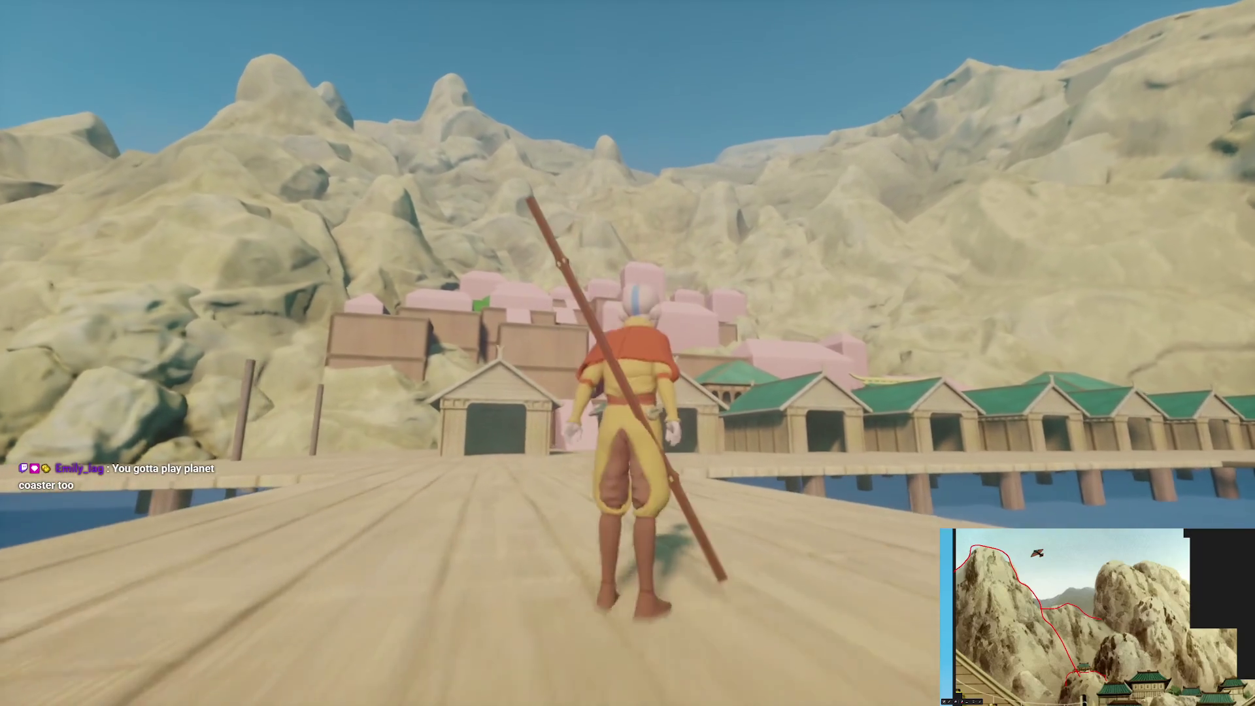
# Pause the play-test and switch back to Edit mode
pyautogui.press('Escape')
pyautogui.click(306, 495)
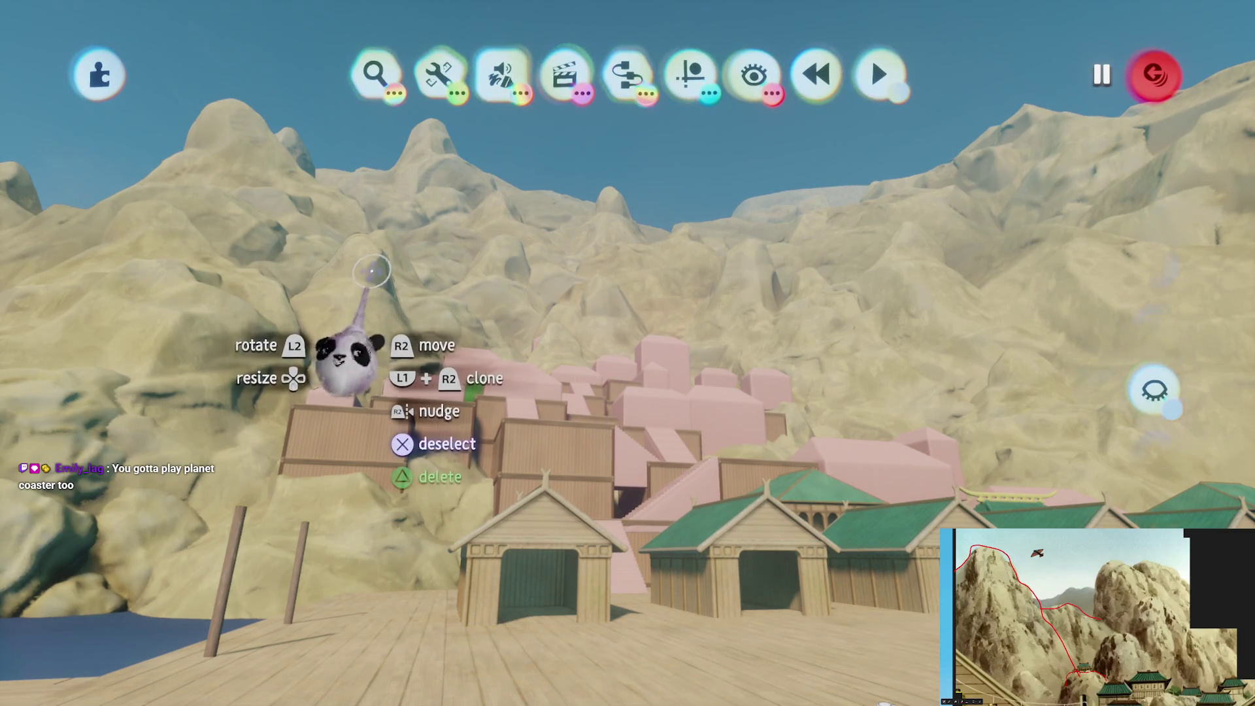
# Give the terrain sculpture a black tint at about 67% strength
pyautogui.click(346, 360)
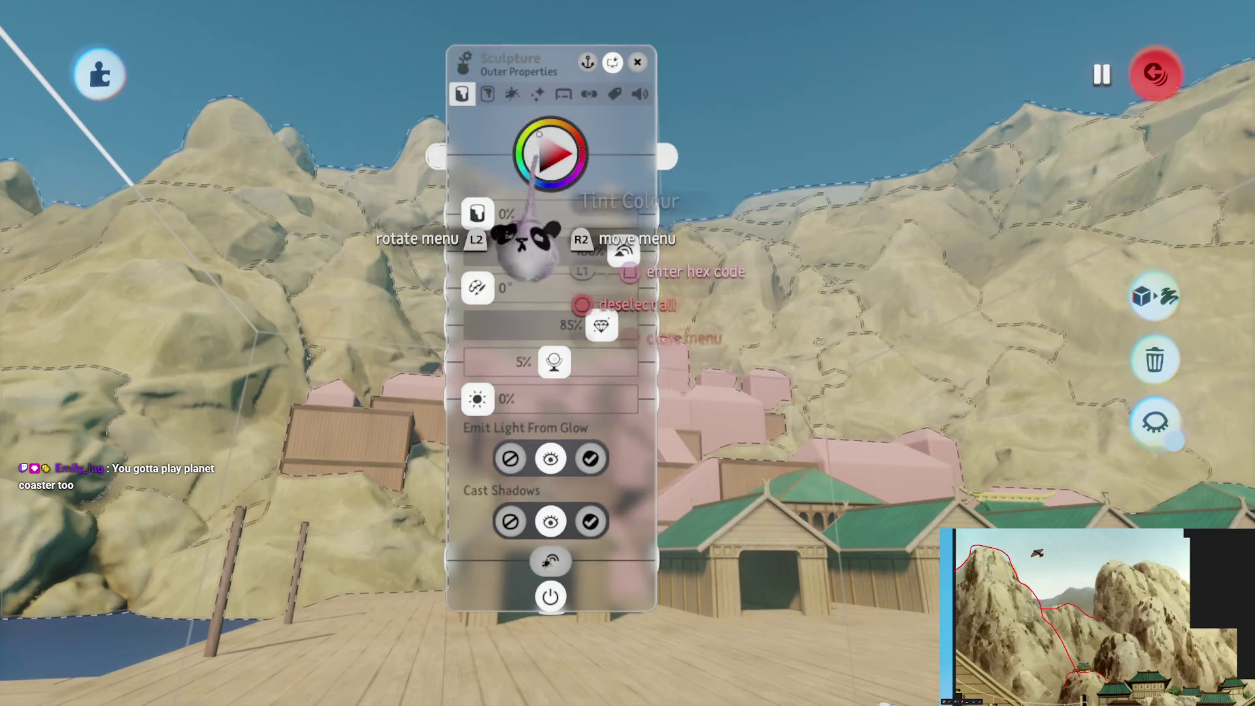
pyautogui.click(519, 104)
pyautogui.moveTo(565, 353)
pyautogui.mouseDown()
pyautogui.moveTo(248, 470)
pyautogui.moveTo(235, 444)
pyautogui.mouseUp()
pyautogui.moveTo(228, 395); pyautogui.dragTo(160, 408)
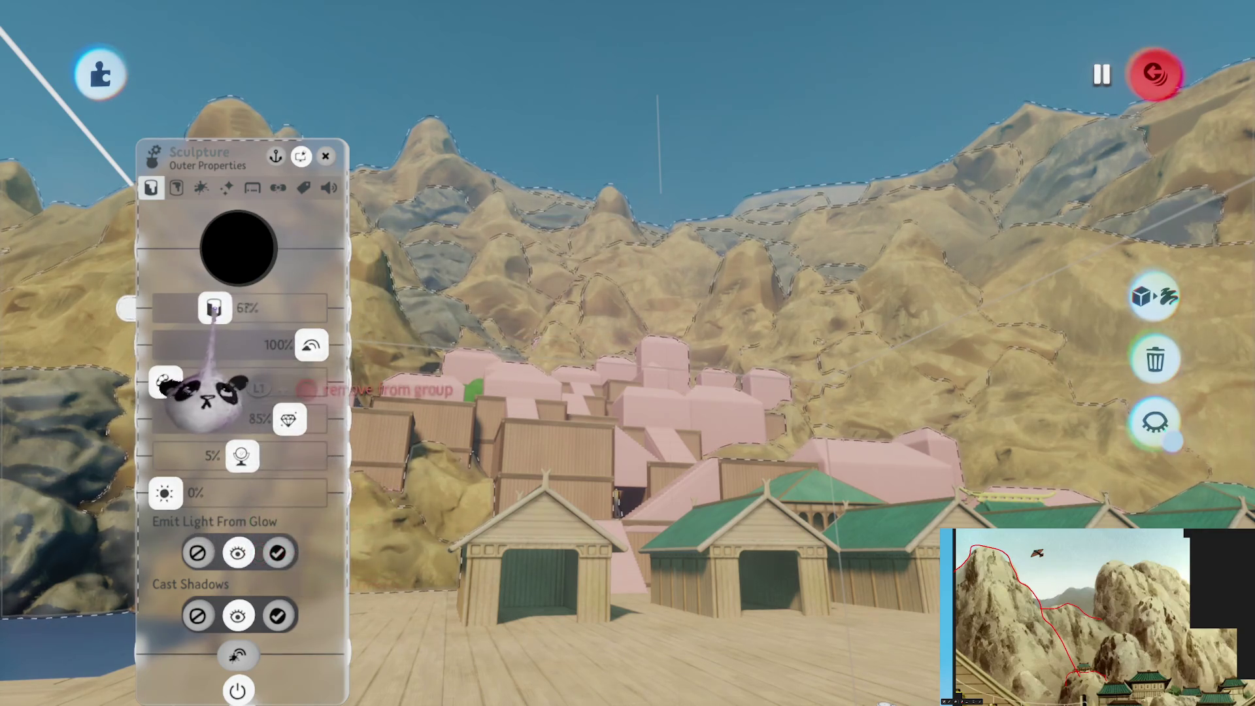
pyautogui.press('Escape')
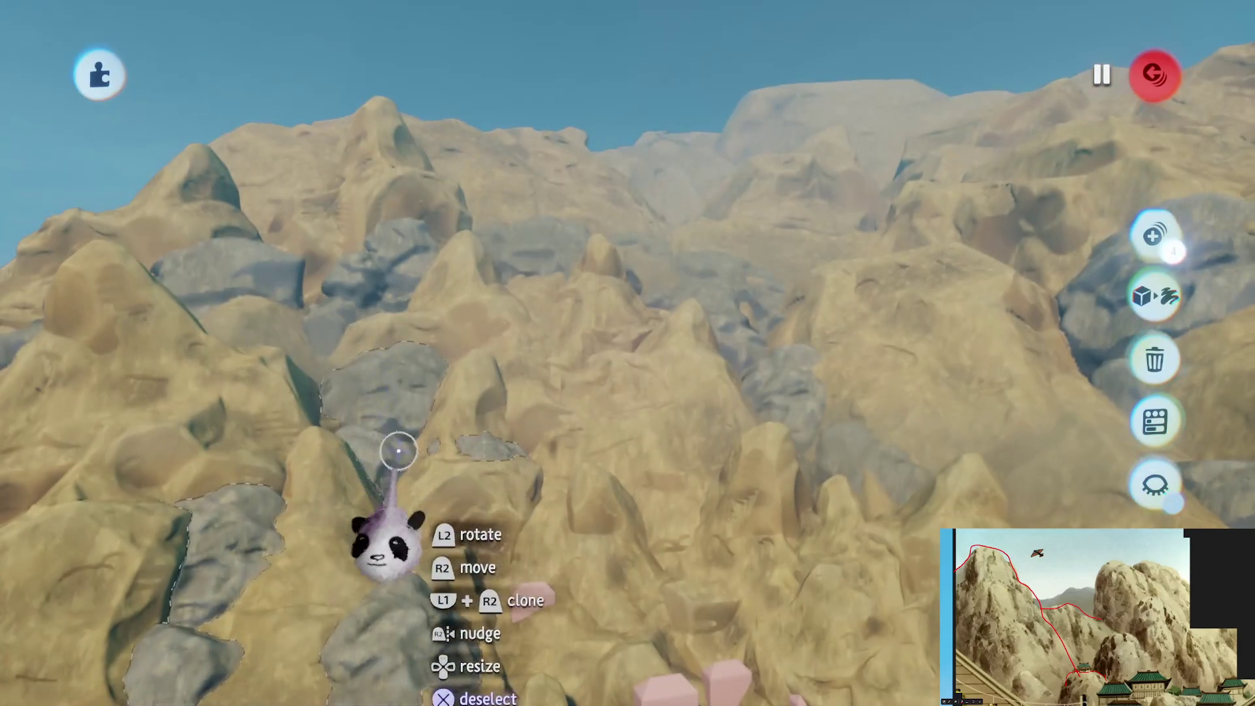
# Select the eleven grey rock patches, shift them, and open their appearance settings
pyautogui.moveTo(400, 443)
pyautogui.mouseDown()
pyautogui.moveTo(280, 266)
pyautogui.moveTo(421, 280)
pyautogui.mouseUp()
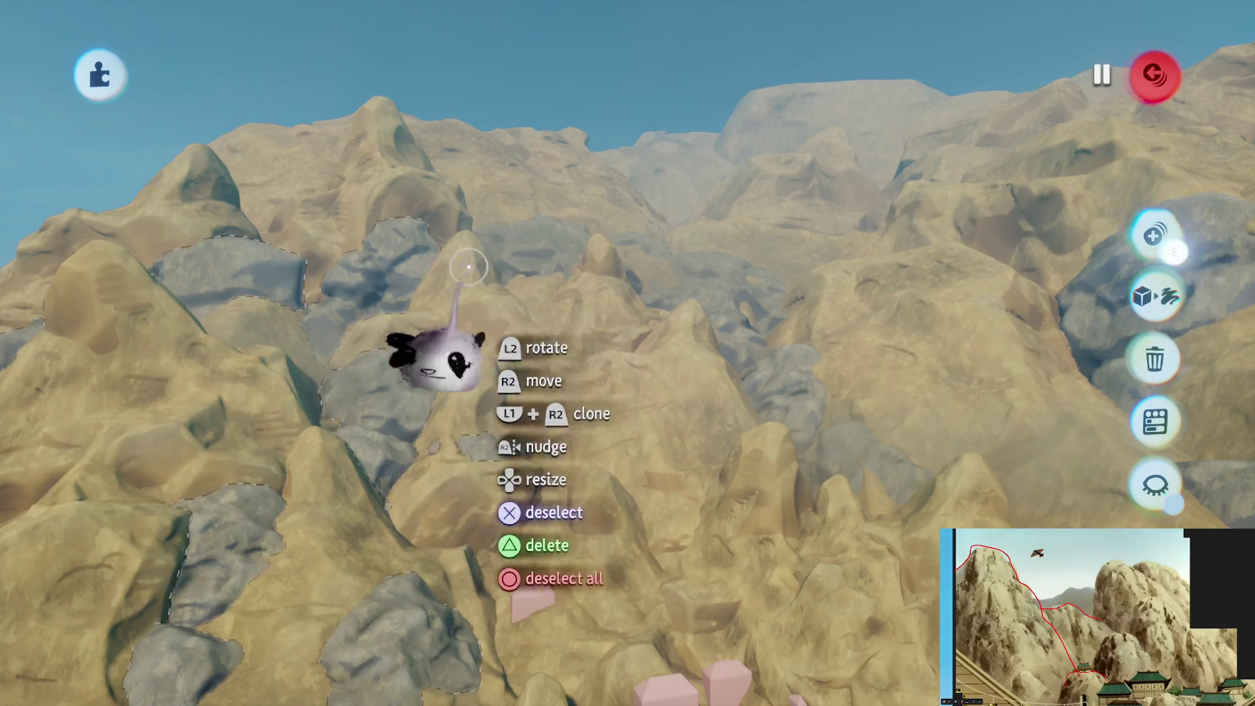
pyautogui.moveTo(651, 300)
pyautogui.mouseDown()
pyautogui.moveTo(723, 281)
pyautogui.moveTo(787, 401)
pyautogui.mouseUp()
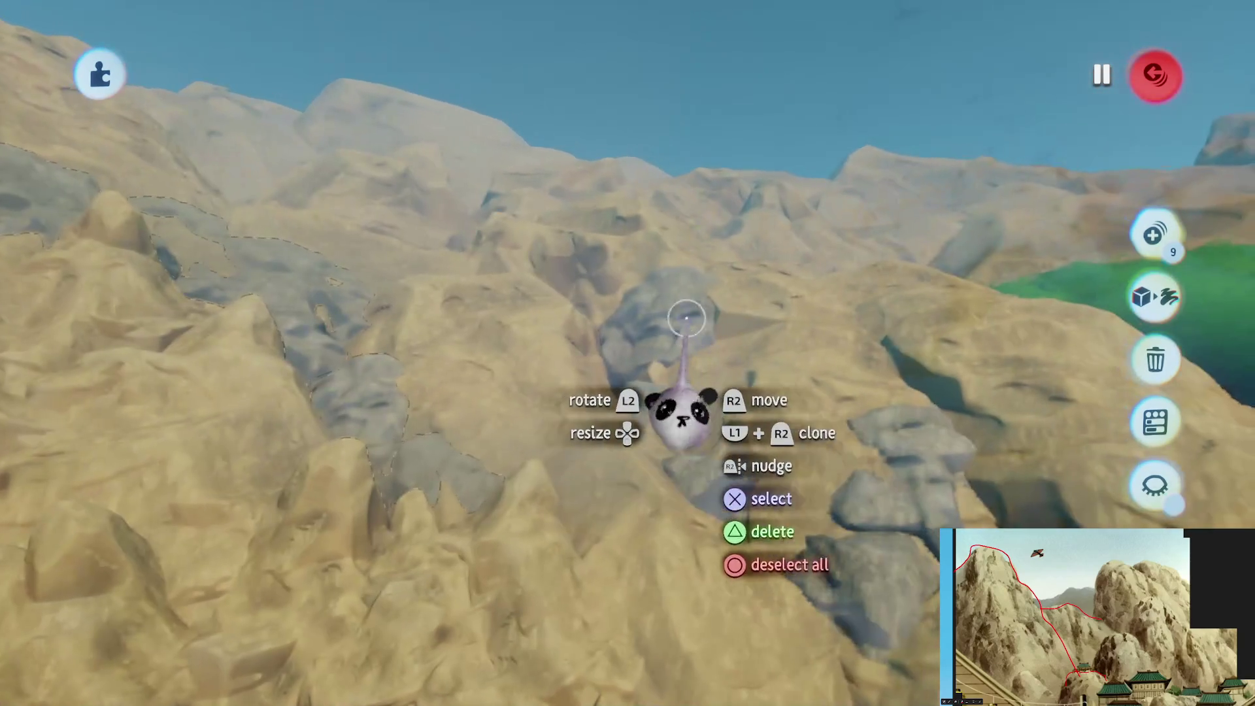
pyautogui.moveTo(686, 318)
pyautogui.mouseDown()
pyautogui.moveTo(717, 488)
pyautogui.moveTo(893, 468)
pyautogui.moveTo(876, 588)
pyautogui.moveTo(716, 460)
pyautogui.mouseUp()
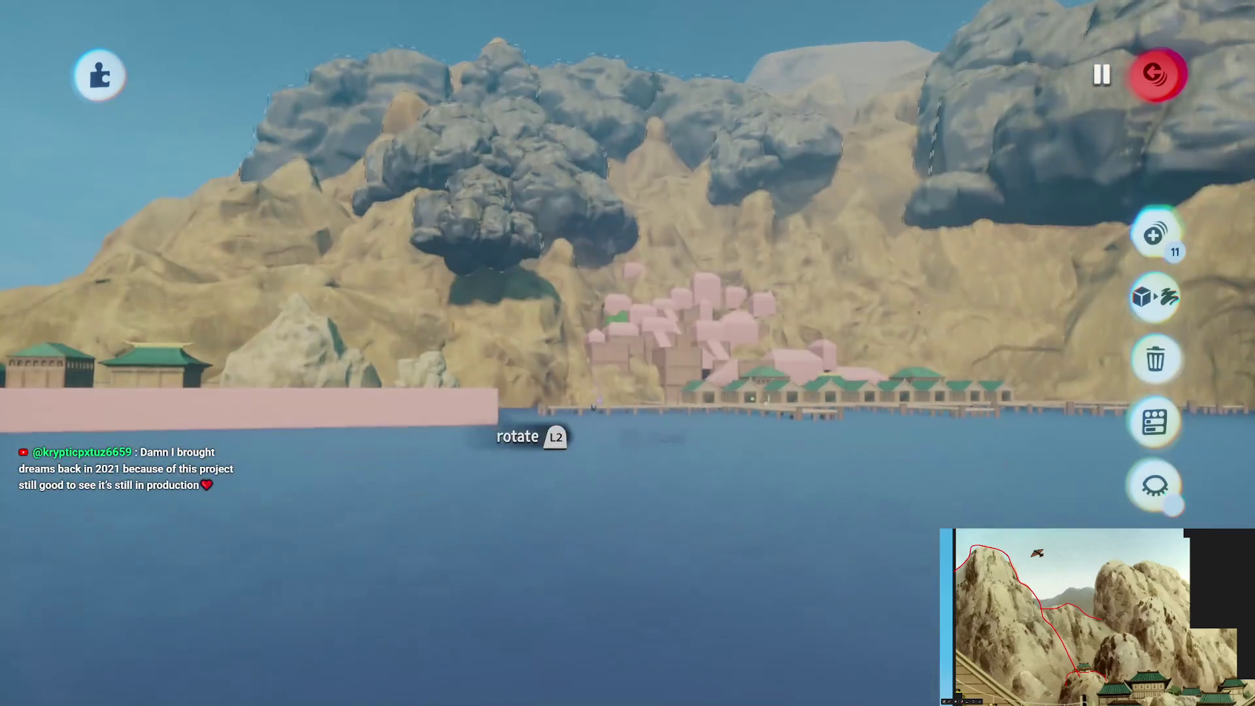
pyautogui.moveTo(560, 434); pyautogui.dragTo(533, 316)
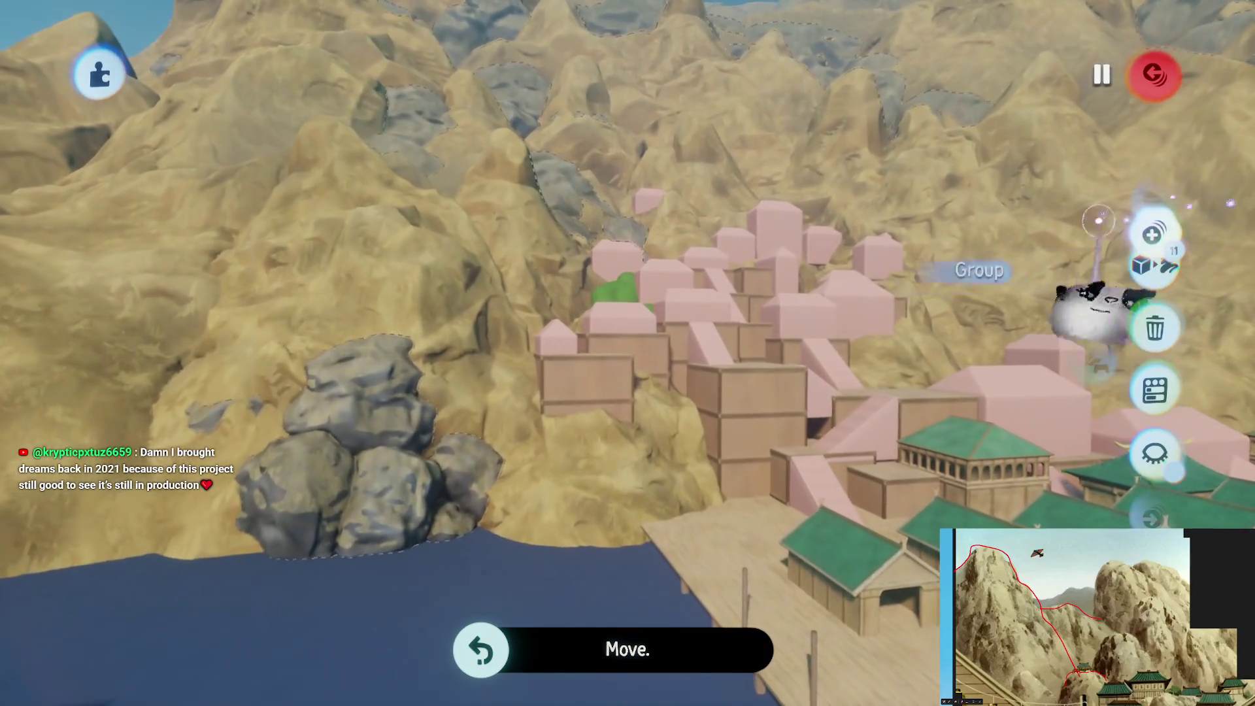
pyautogui.moveTo(359, 398)
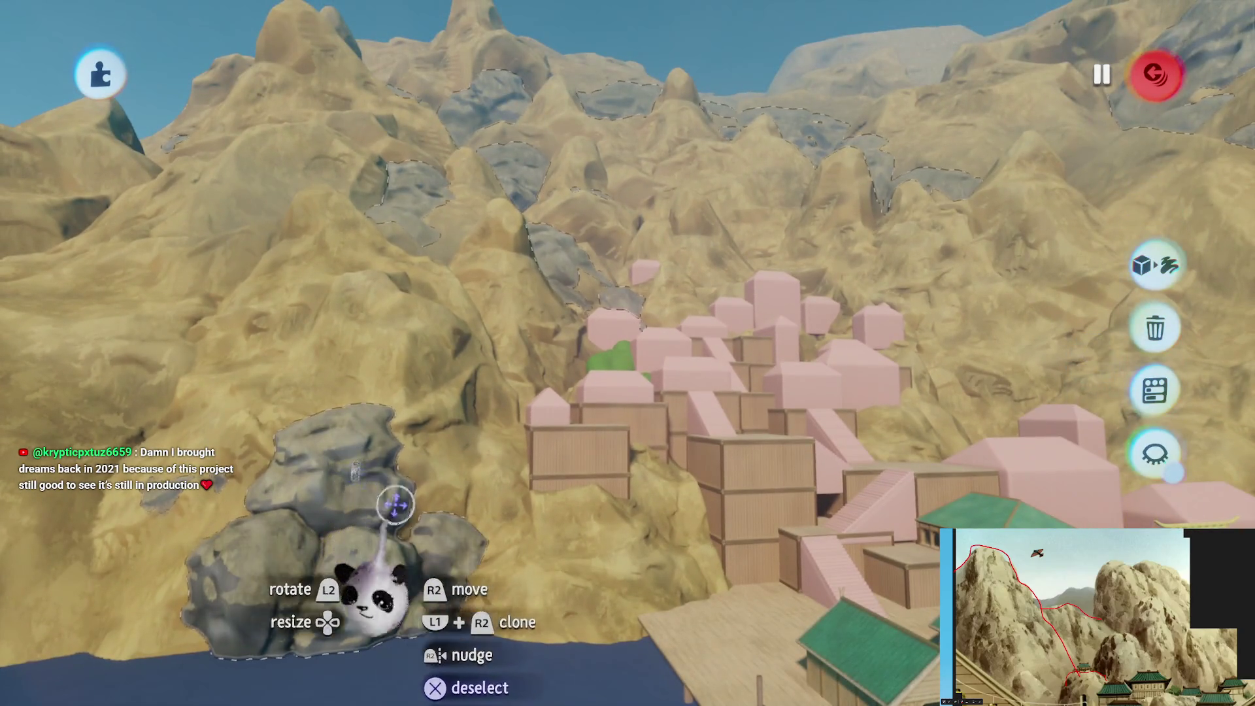
pyautogui.click(378, 499)
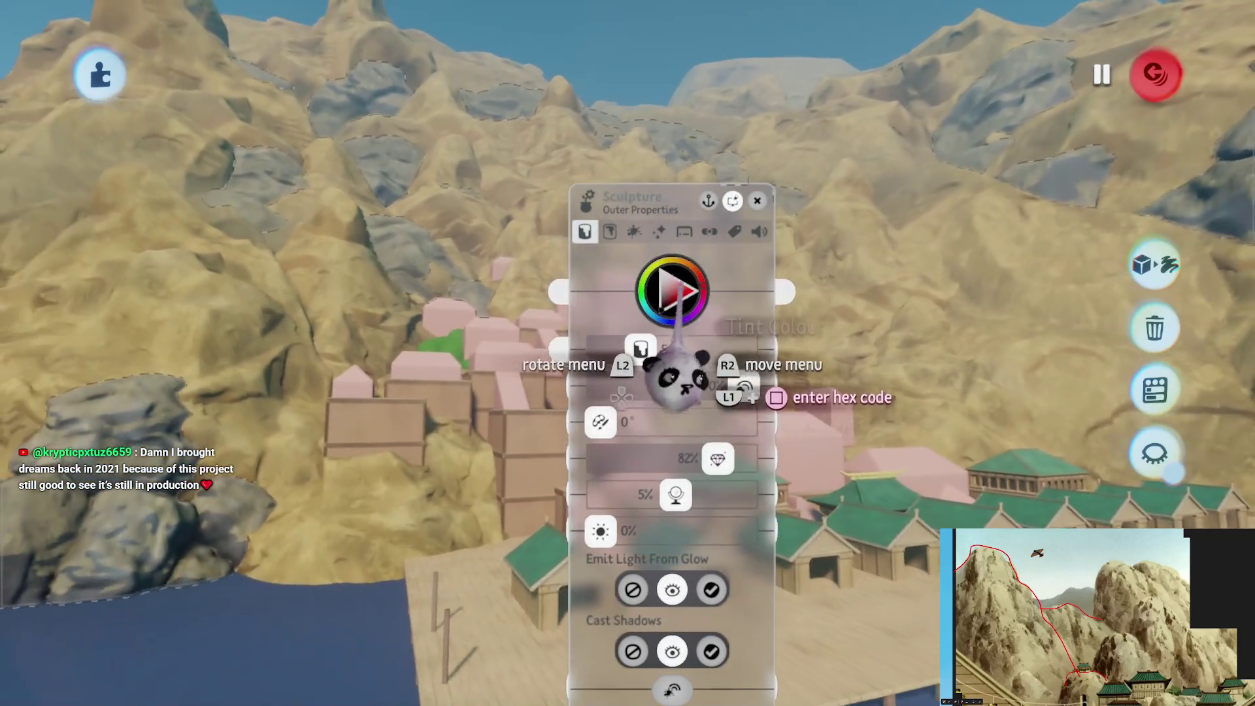
# Set the rock patches' tint colour to a golden sand tan
pyautogui.click(670, 291)
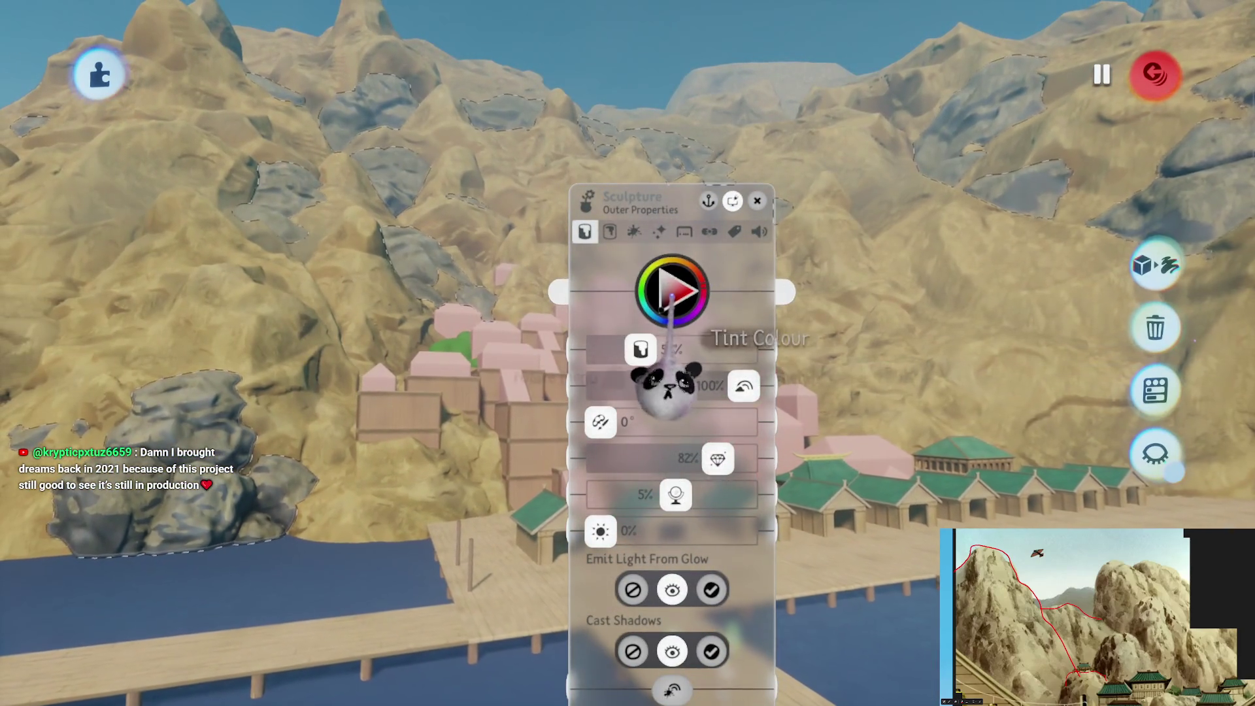
pyautogui.click(678, 283)
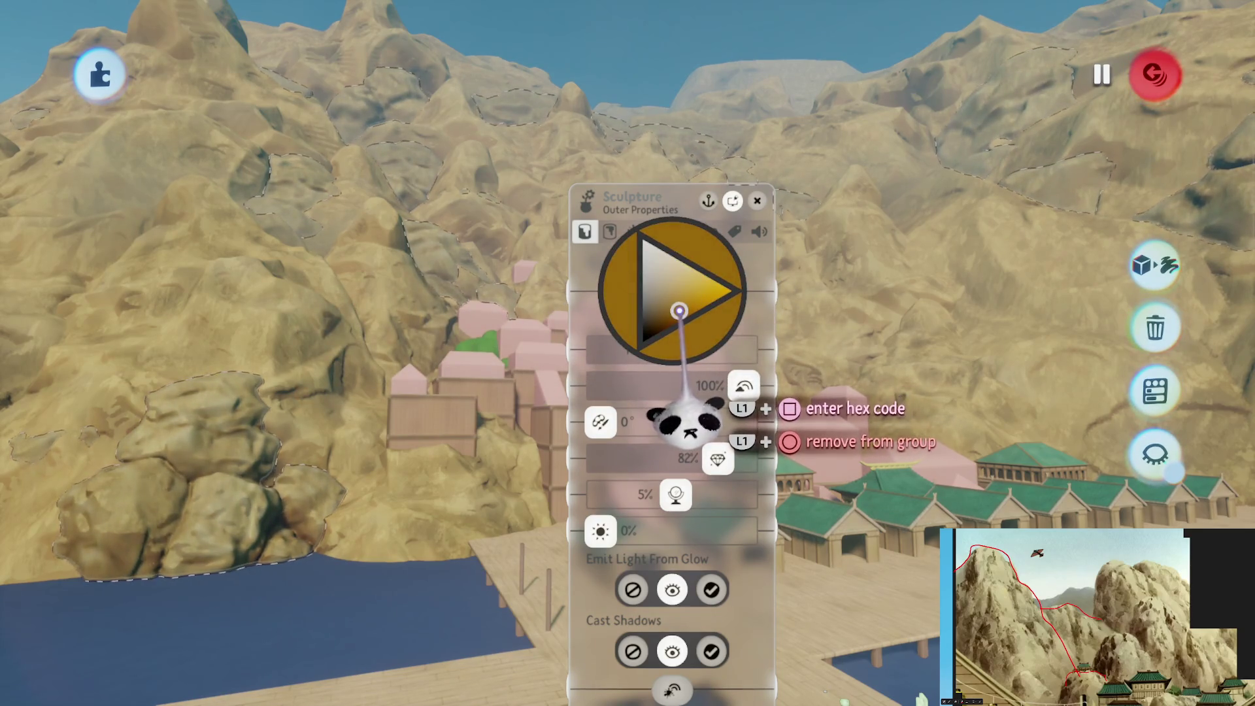
pyautogui.press('Escape')
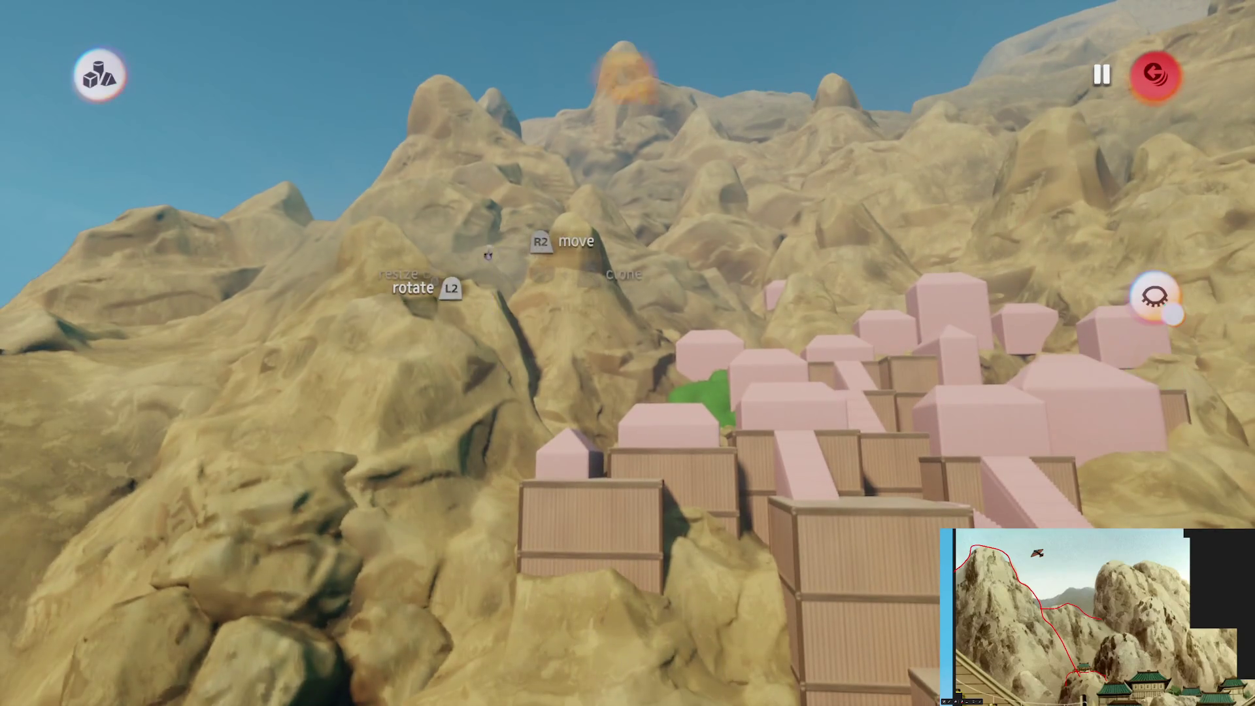
# Exit sculpt mode
pyautogui.press('Escape')
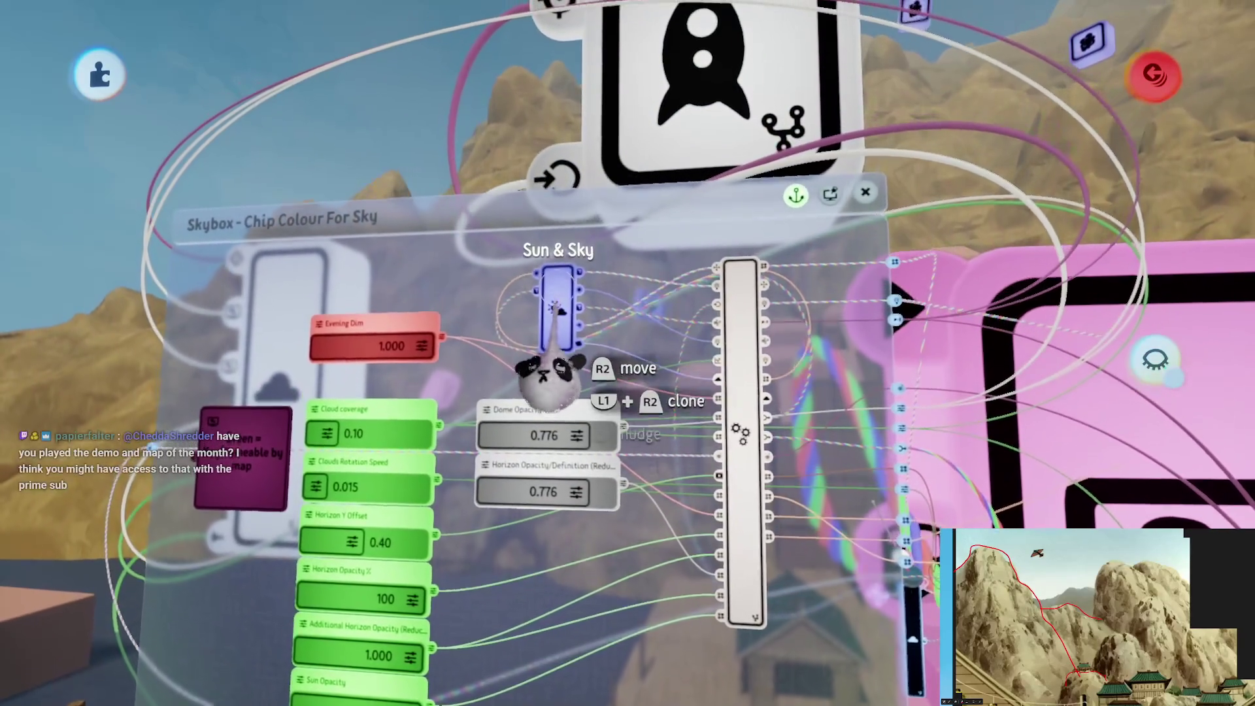
# Move the sun higher and to the left in the Sun & Sky sun properties
pyautogui.click(546, 326)
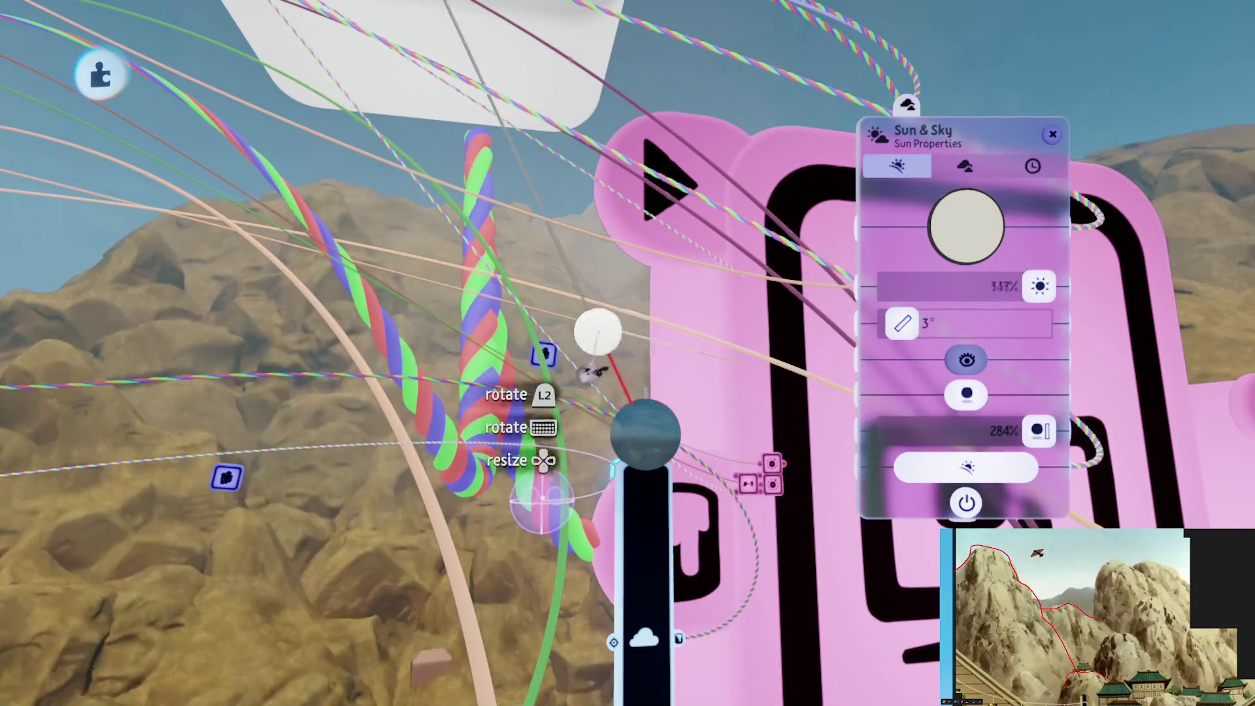
pyautogui.moveTo(551, 421)
pyautogui.mouseDown()
pyautogui.moveTo(553, 381)
pyautogui.moveTo(604, 418)
pyautogui.moveTo(569, 428)
pyautogui.mouseUp()
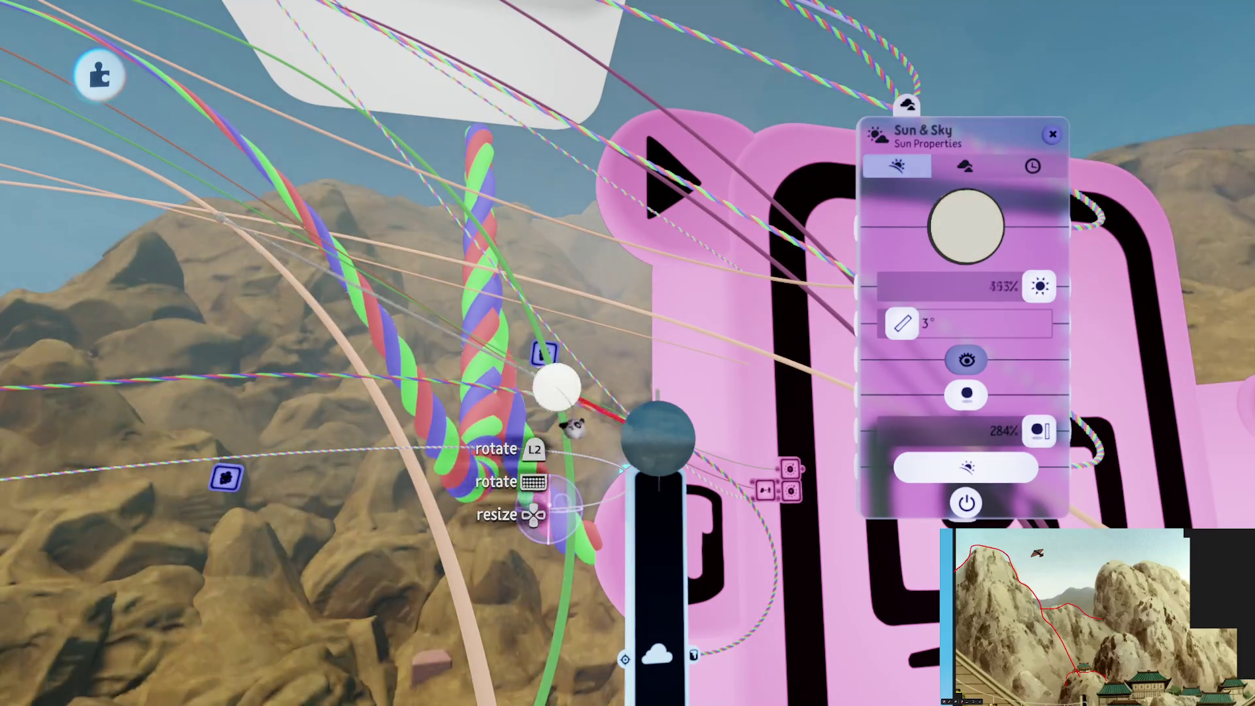
pyautogui.moveTo(771, 431); pyautogui.dragTo(737, 421)
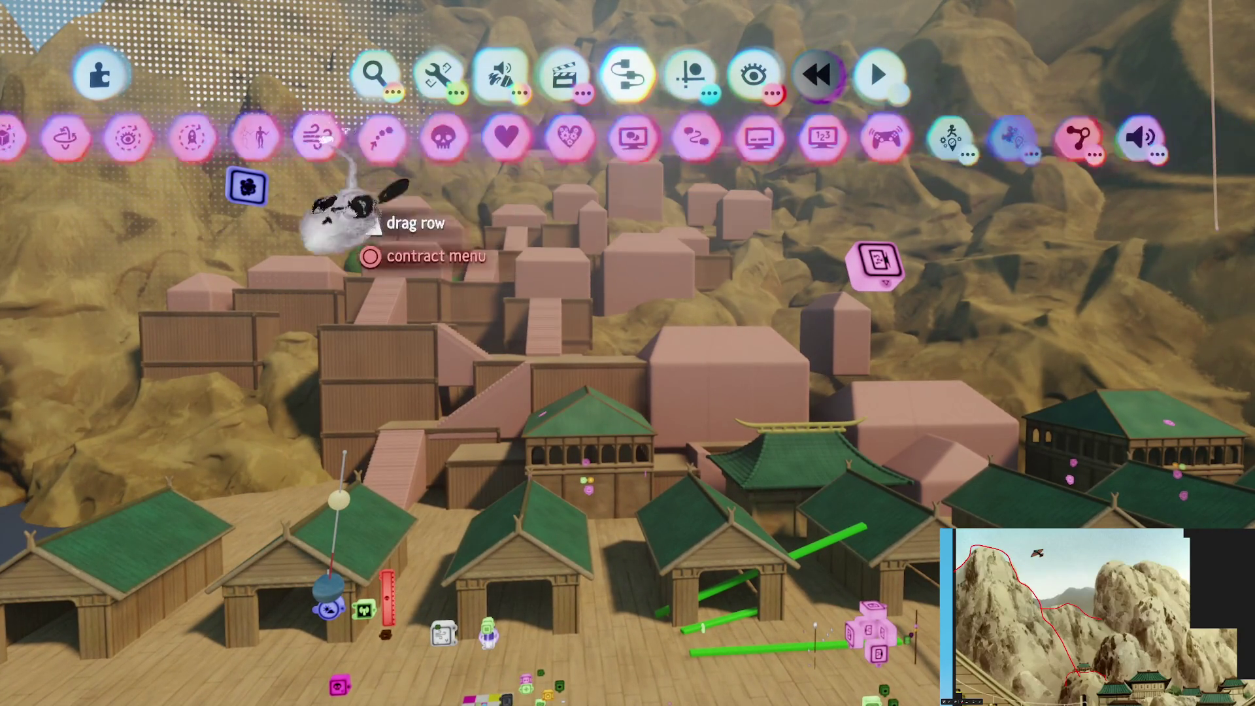
# Stamp a Number Displayer, enlarge its text box, and reshape it into a narrower cloud-textured haze panel
pyautogui.click(850, 138)
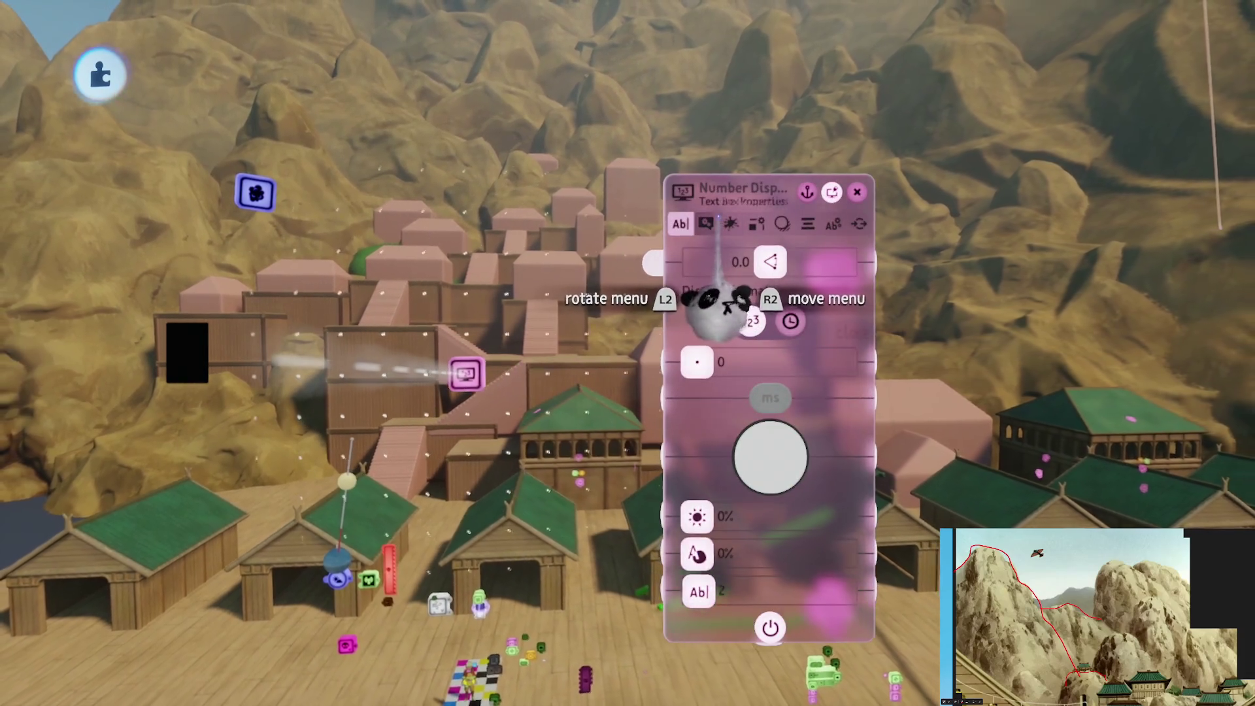
pyautogui.press('Tab')
pyautogui.moveTo(813, 575); pyautogui.dragTo(715, 504)
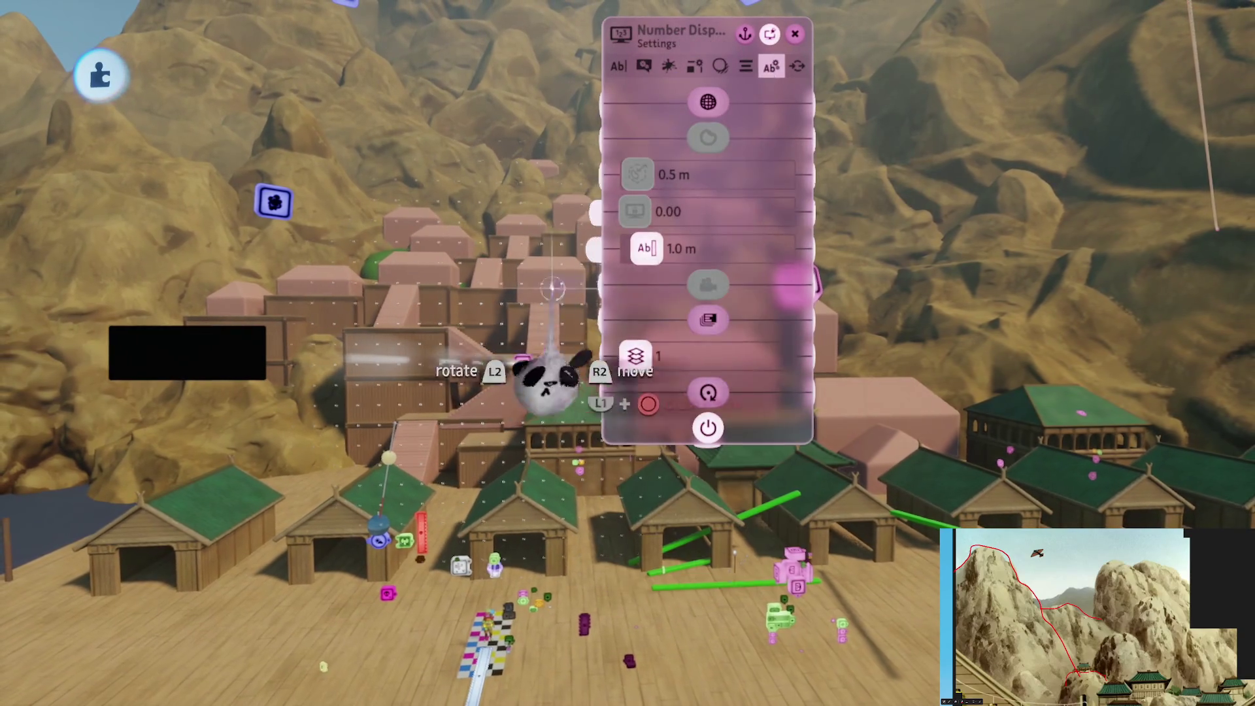
pyautogui.moveTo(707, 196); pyautogui.dragTo(860, 277)
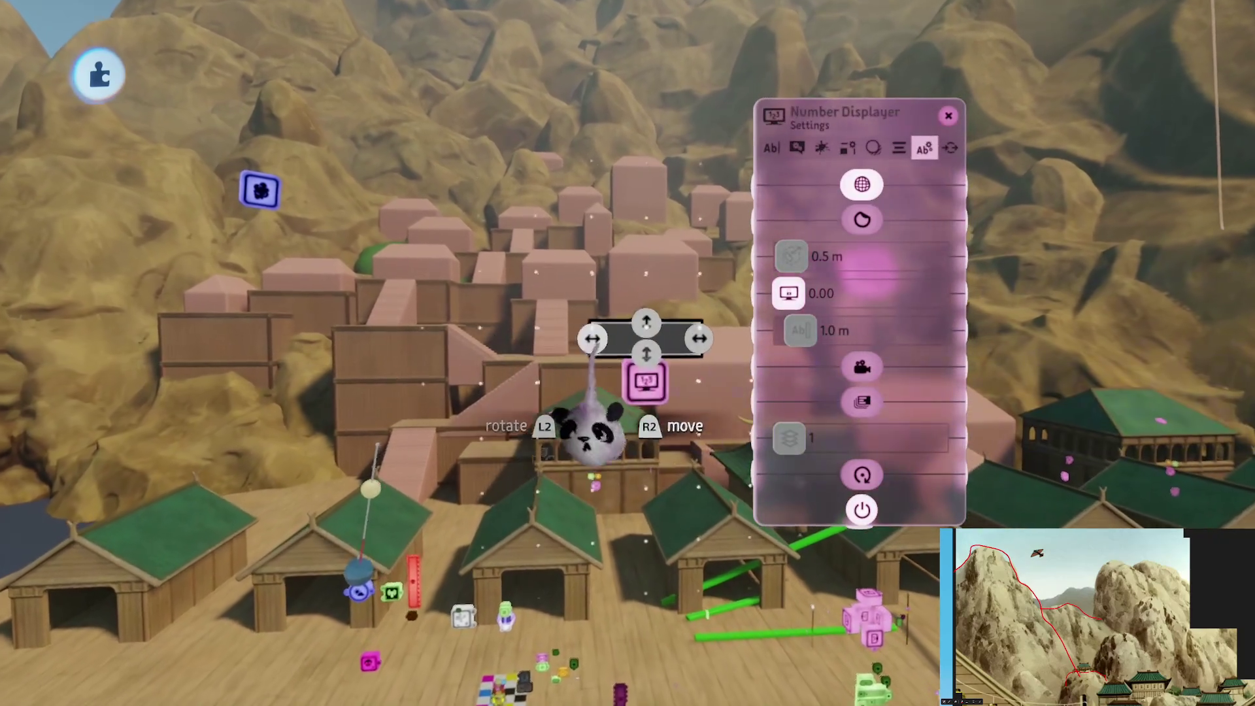
pyautogui.moveTo(624, 445)
pyautogui.mouseDown()
pyautogui.moveTo(615, 431)
pyautogui.moveTo(637, 419)
pyautogui.moveTo(627, 436)
pyautogui.moveTo(628, 414)
pyautogui.mouseUp()
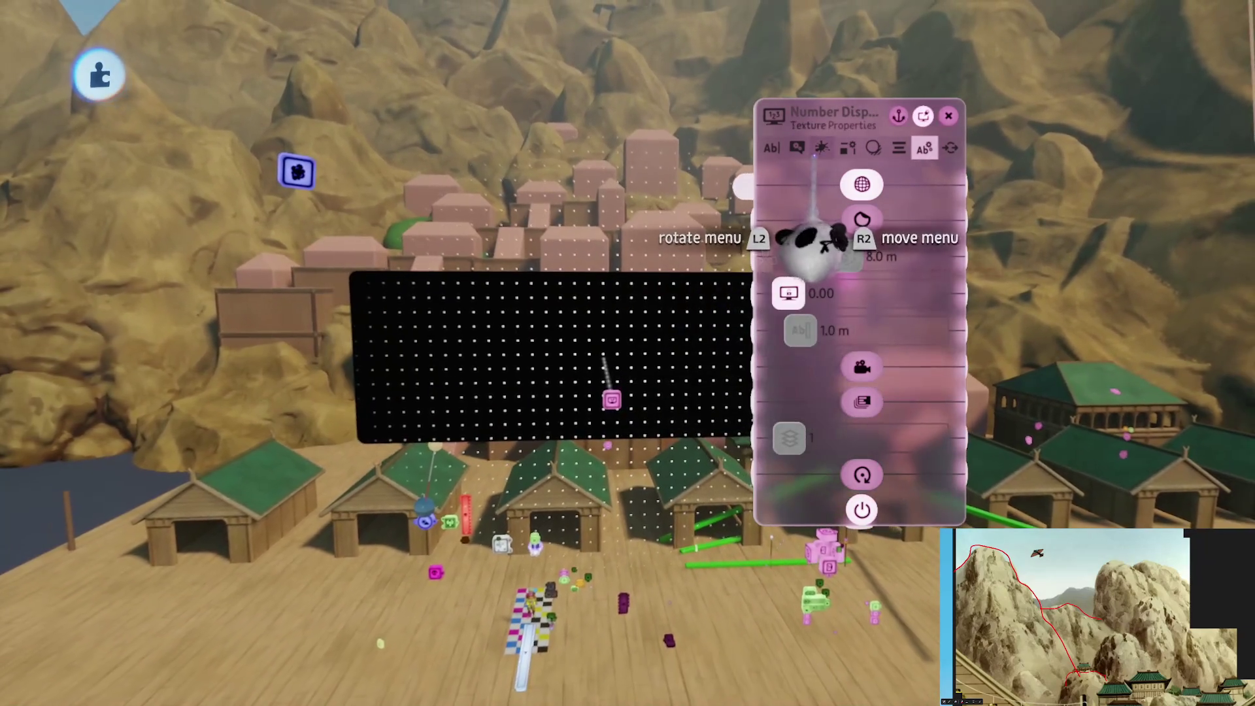
pyautogui.press('Tab')
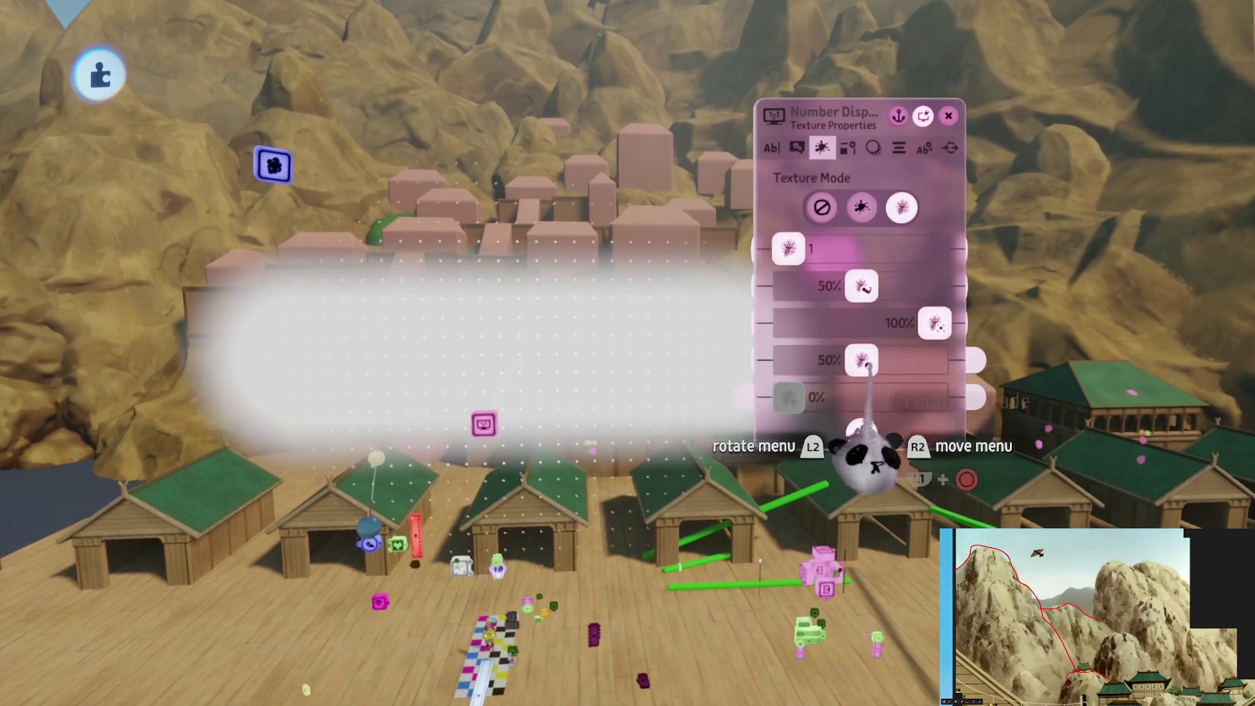
pyautogui.moveTo(663, 457); pyautogui.dragTo(497, 418)
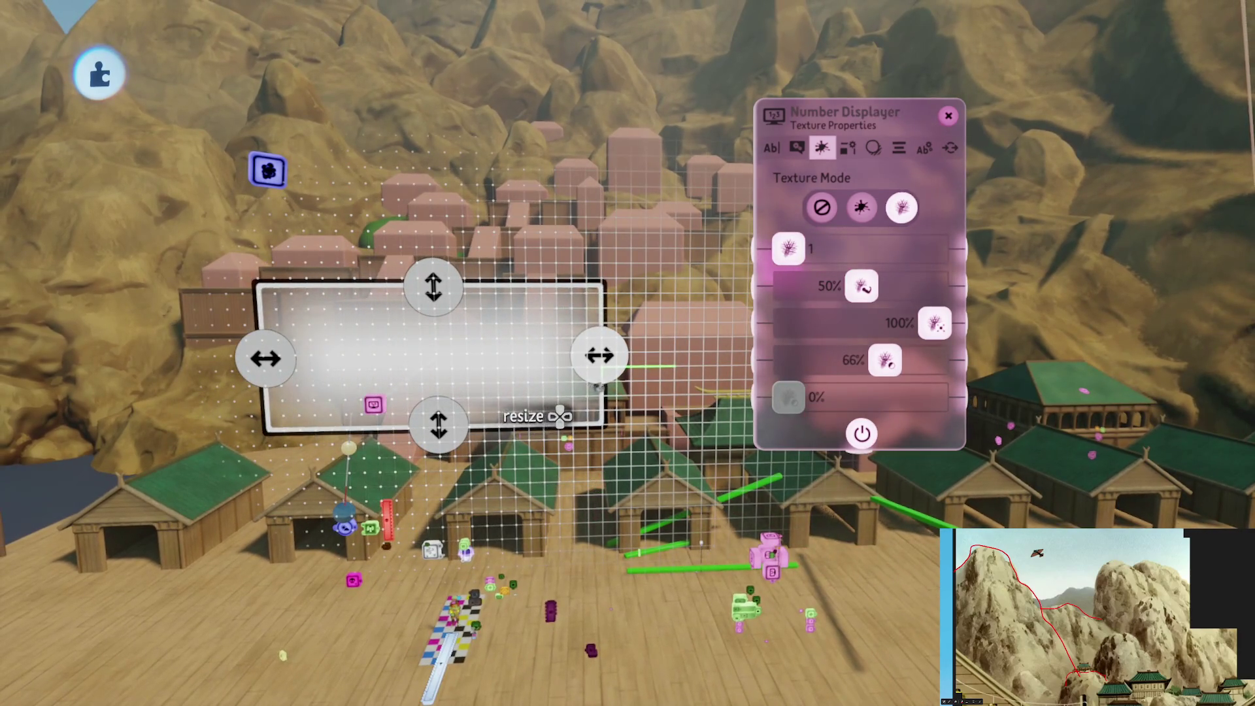
pyautogui.press('Escape')
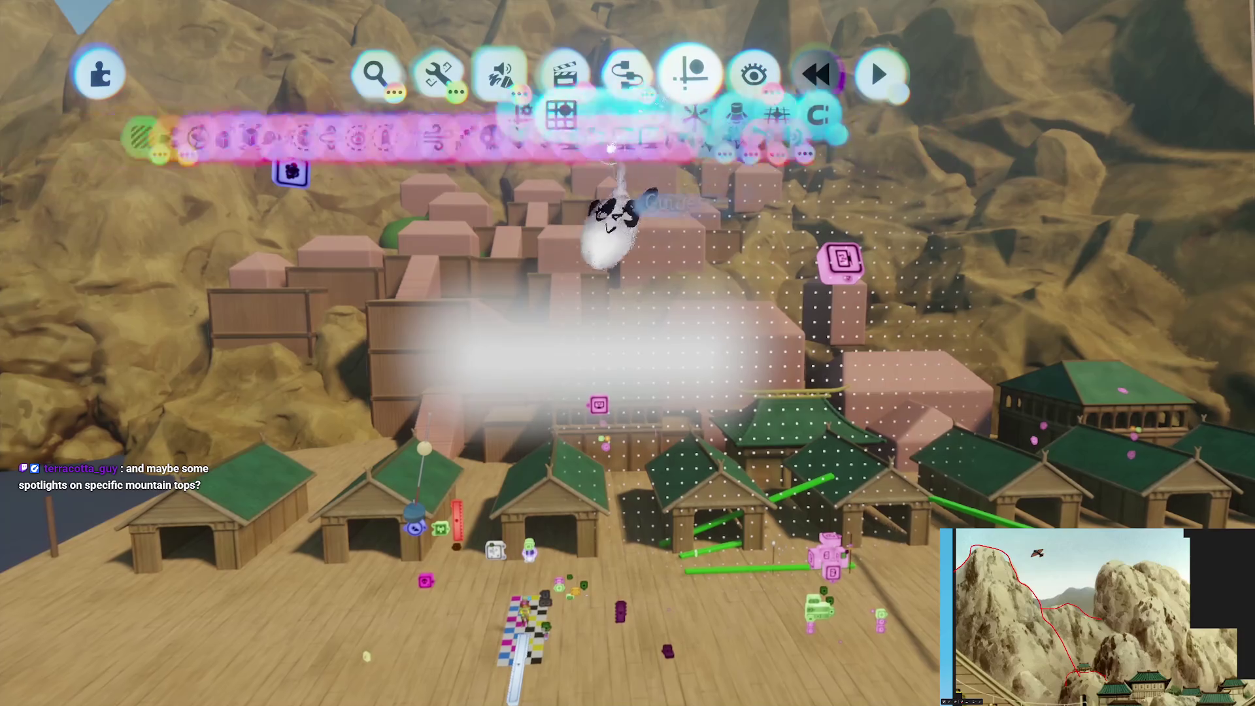
# Carry the haze panel up toward the mountains and scale it up
pyautogui.press('Escape')
pyautogui.moveTo(618, 392)
pyautogui.mouseDown()
pyautogui.moveTo(603, 392)
pyautogui.moveTo(600, 359)
pyautogui.moveTo(621, 303)
pyautogui.moveTo(594, 294)
pyautogui.moveTo(596, 386)
pyautogui.moveTo(631, 396)
pyautogui.moveTo(620, 287)
pyautogui.moveTo(626, 347)
pyautogui.moveTo(617, 322)
pyautogui.moveTo(597, 392)
pyautogui.moveTo(610, 415)
pyautogui.moveTo(620, 402)
pyautogui.moveTo(602, 406)
pyautogui.moveTo(671, 445)
pyautogui.moveTo(716, 439)
pyautogui.mouseUp()
pyautogui.press('Up')
pyautogui.press('Up')
pyautogui.press('Up')
pyautogui.press('Up')
pyautogui.press('Up')
pyautogui.press('Up')
pyautogui.press('Up')
pyautogui.press('Up')
pyautogui.press('Up')
pyautogui.press('Up')
pyautogui.press('Up')
pyautogui.press('Up')
pyautogui.press('Up')
pyautogui.press('Up')
pyautogui.press('Up')
pyautogui.press('Up')
pyautogui.press('Up')
pyautogui.press('Up')
pyautogui.press('Up')
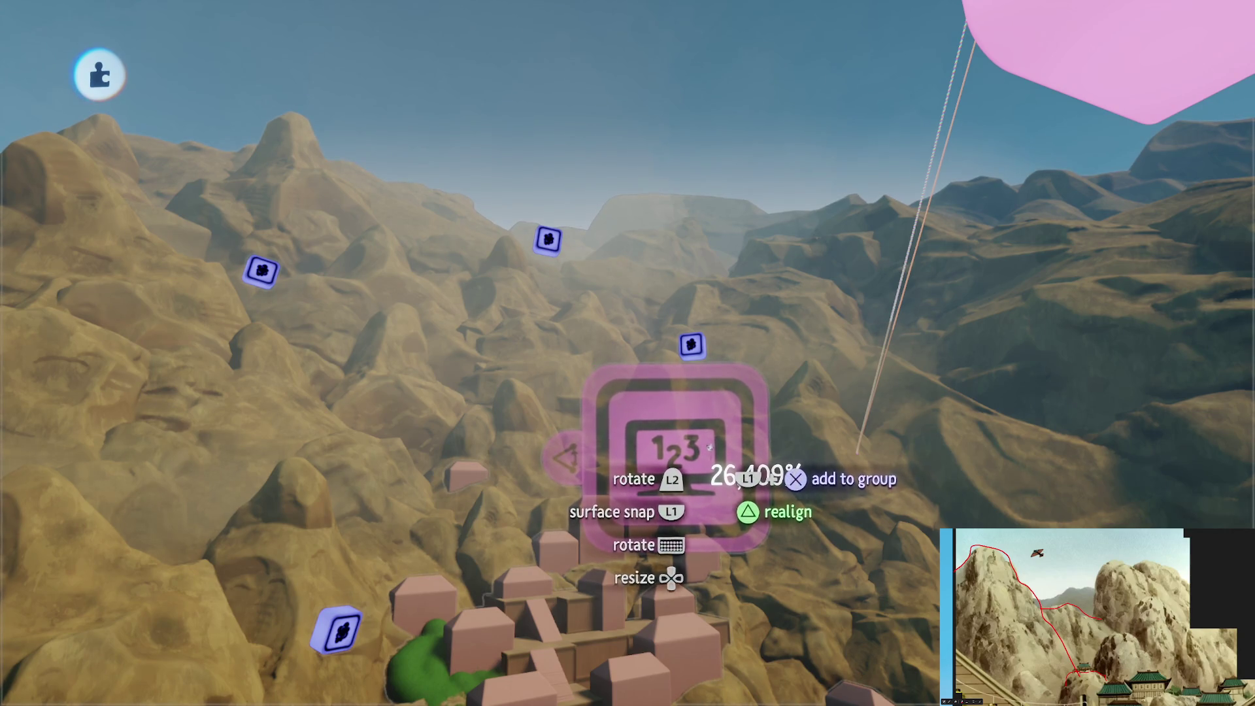
# Leave the Sun & Sky horizon definition at 3,450.0 m and close its settings
pyautogui.moveTo(709, 444)
pyautogui.mouseDown()
pyautogui.moveTo(697, 441)
pyautogui.moveTo(704, 452)
pyautogui.mouseUp()
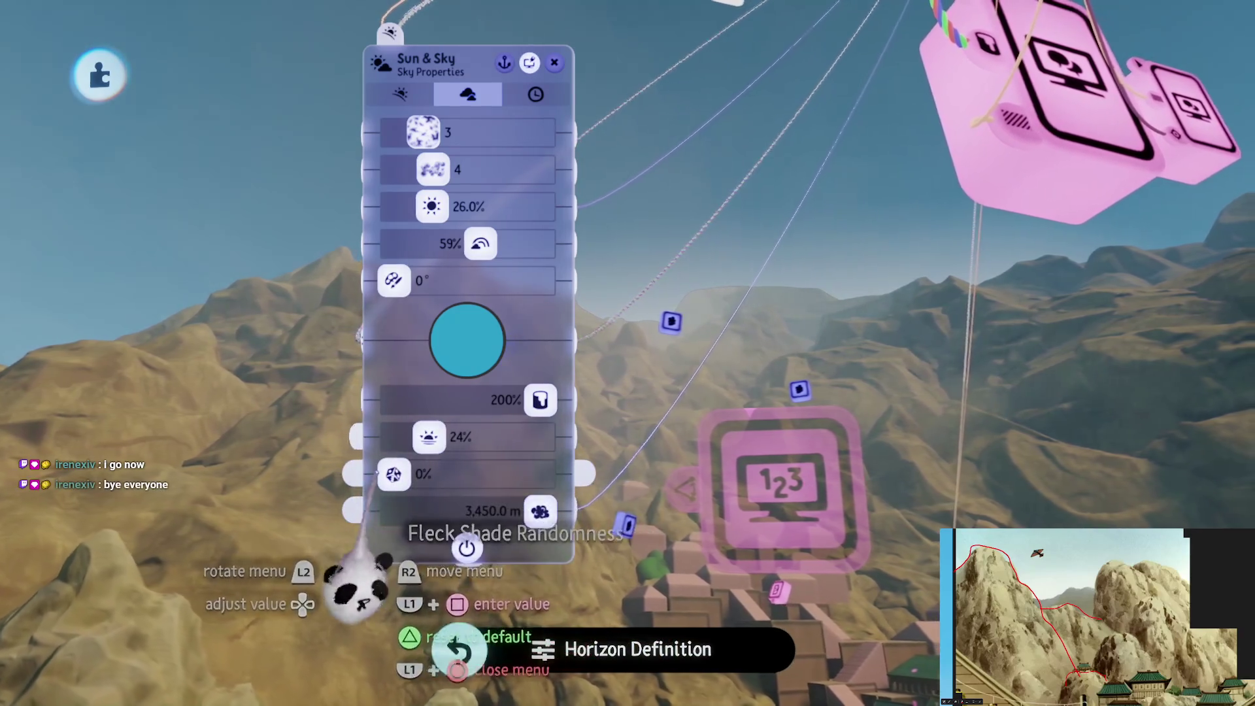
pyautogui.press('Escape')
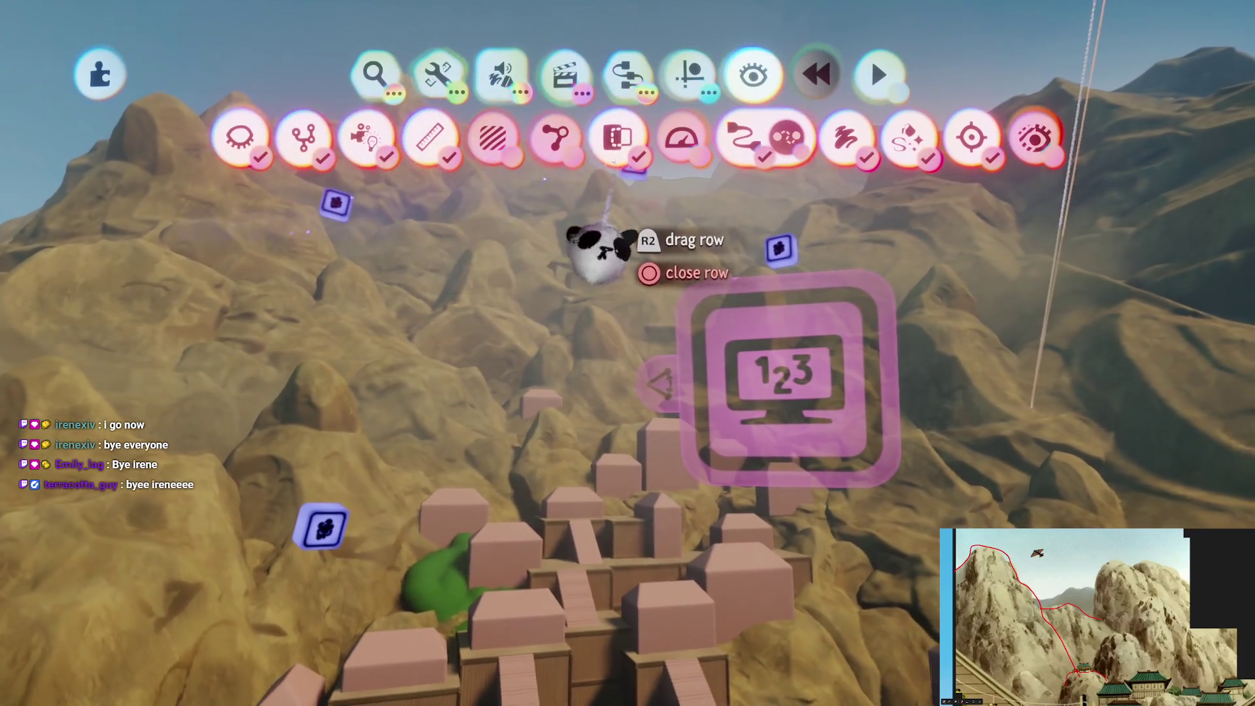
# Stamp a light gadget into the scene, enlarged to over 2,000%
pyautogui.press('Escape')
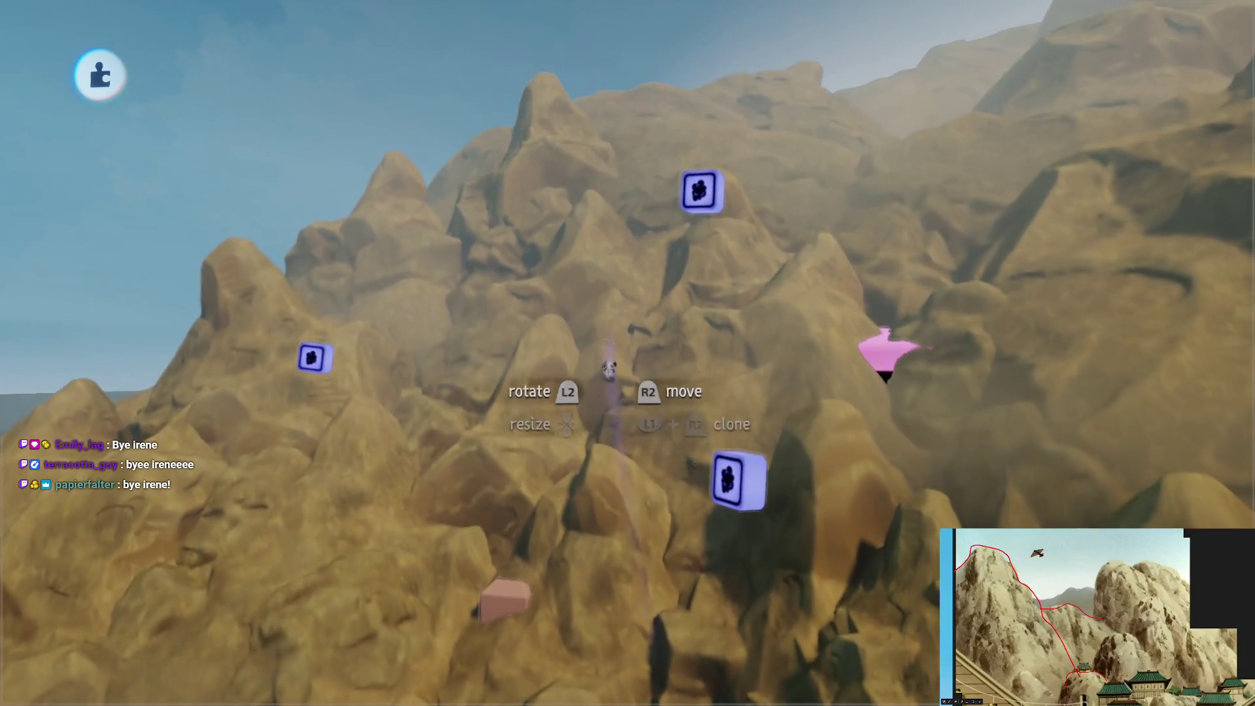
pyautogui.press('Escape')
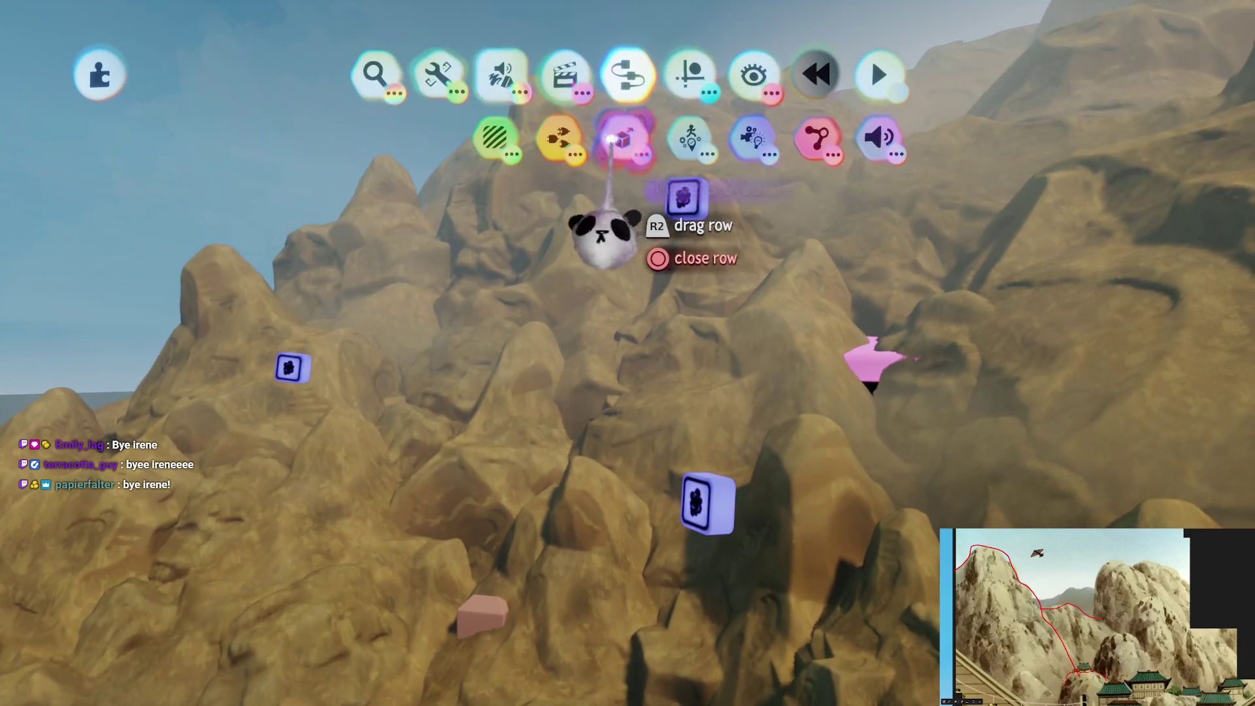
pyautogui.click(688, 139)
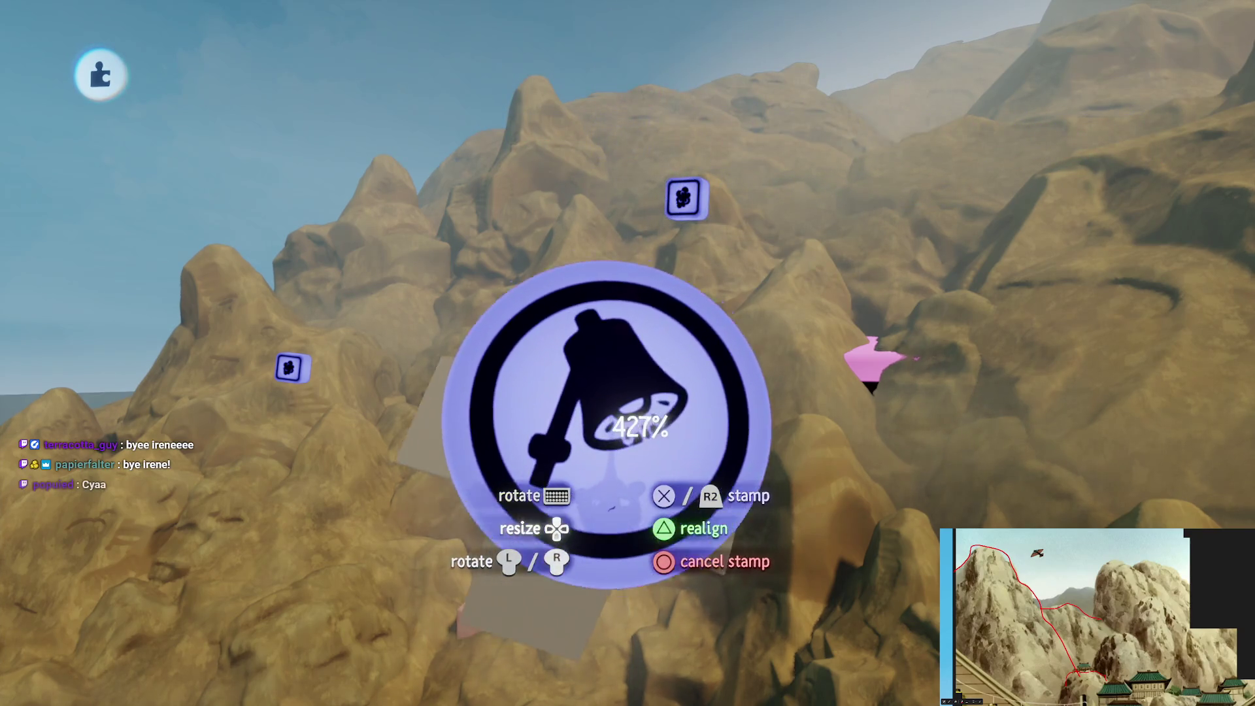
pyautogui.press('Up')
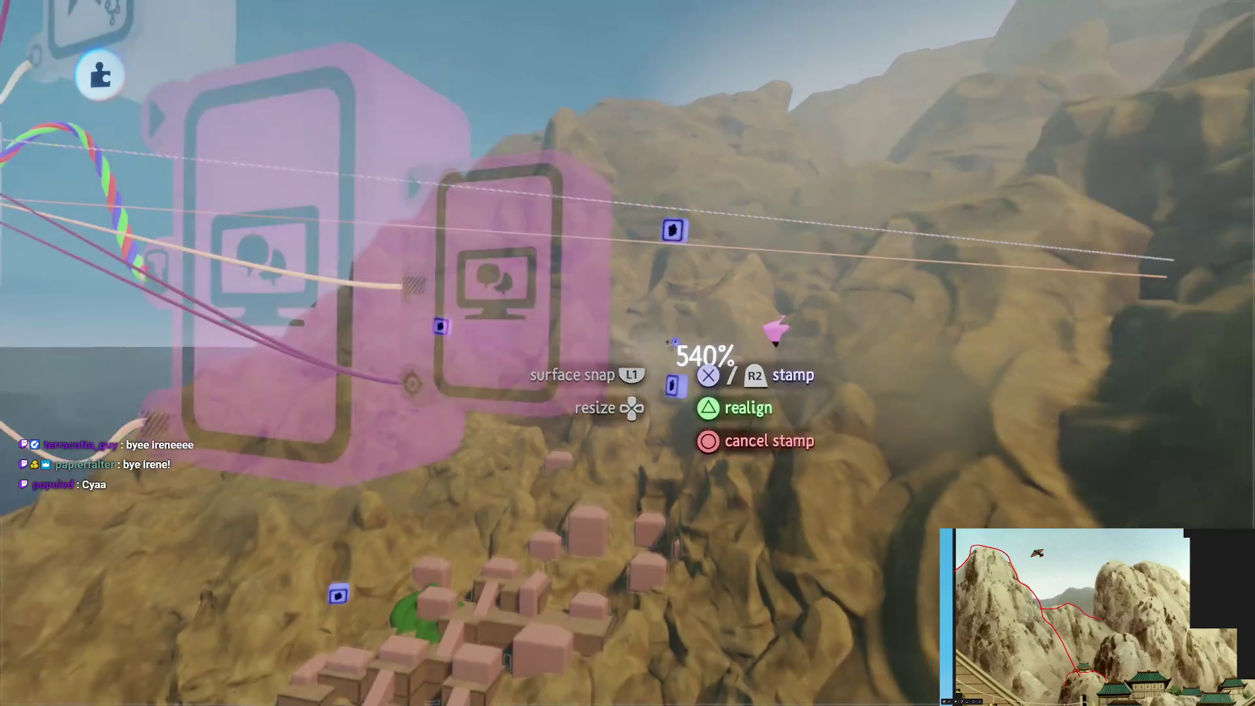
pyautogui.press('Up')
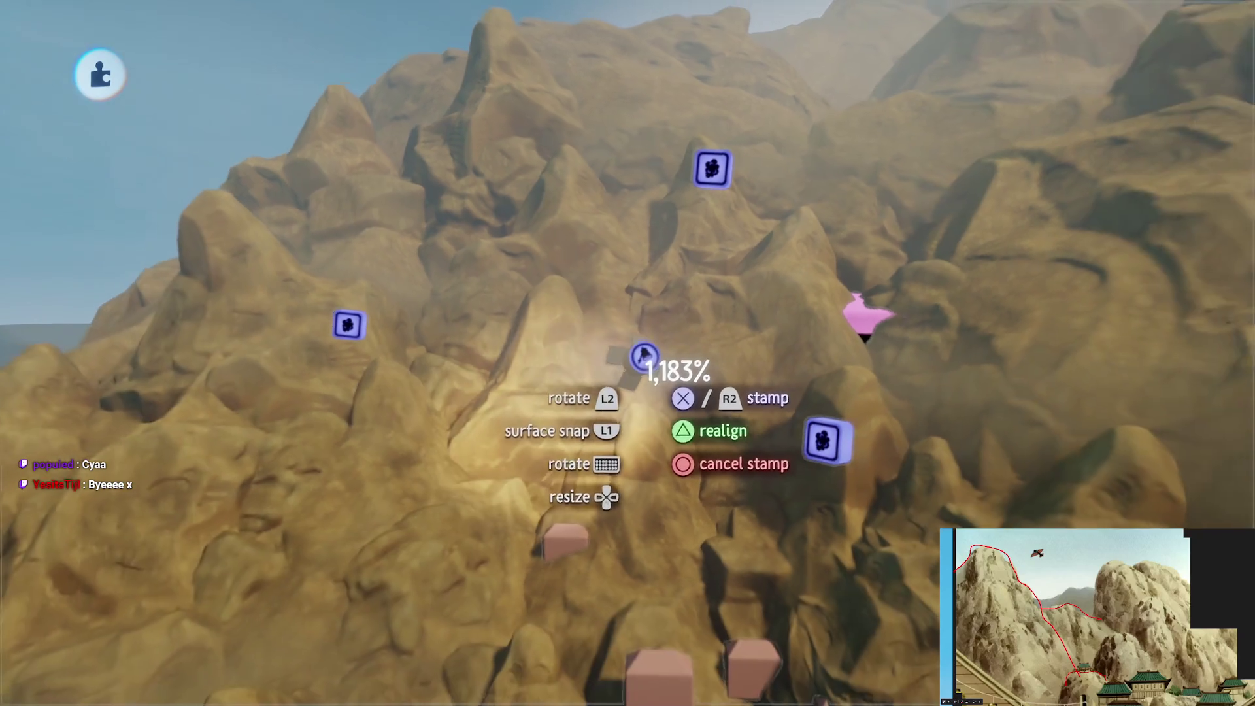
pyautogui.press('Up')
pyautogui.press('Escape')
# Widen the light's cone to 100% and carry it toward the mountain tops
pyautogui.press('Return')
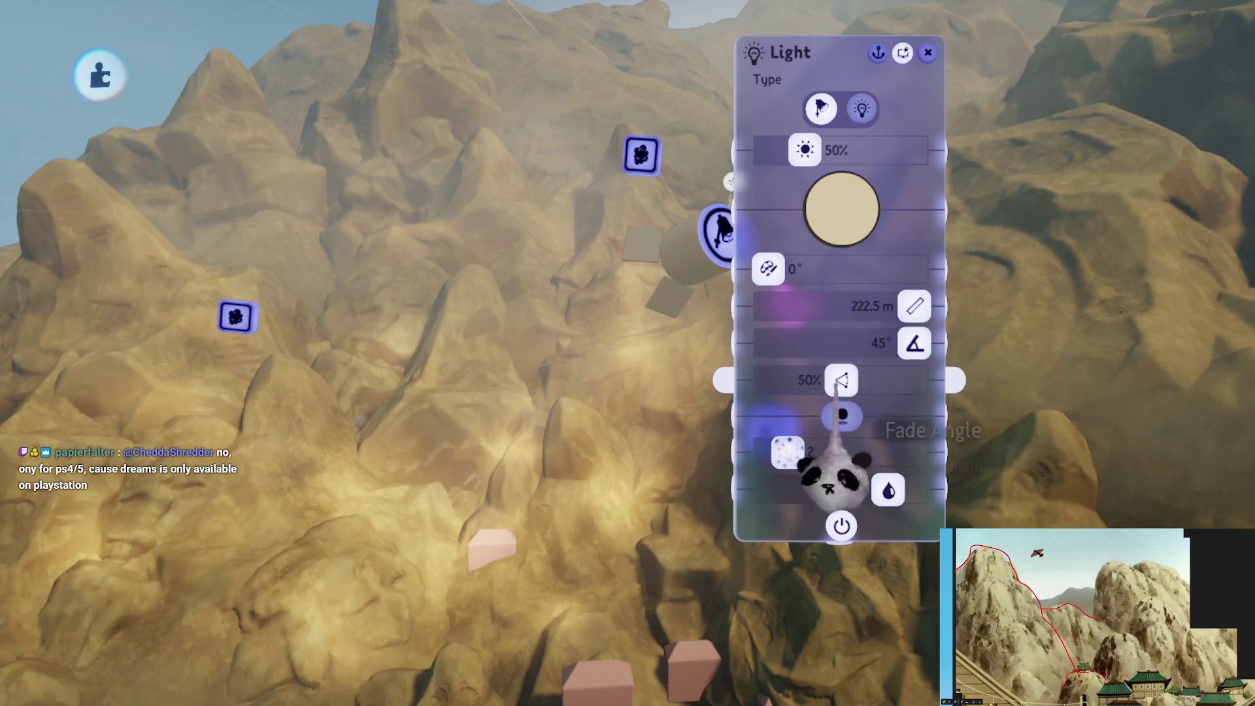
pyautogui.moveTo(841, 379); pyautogui.dragTo(981, 449)
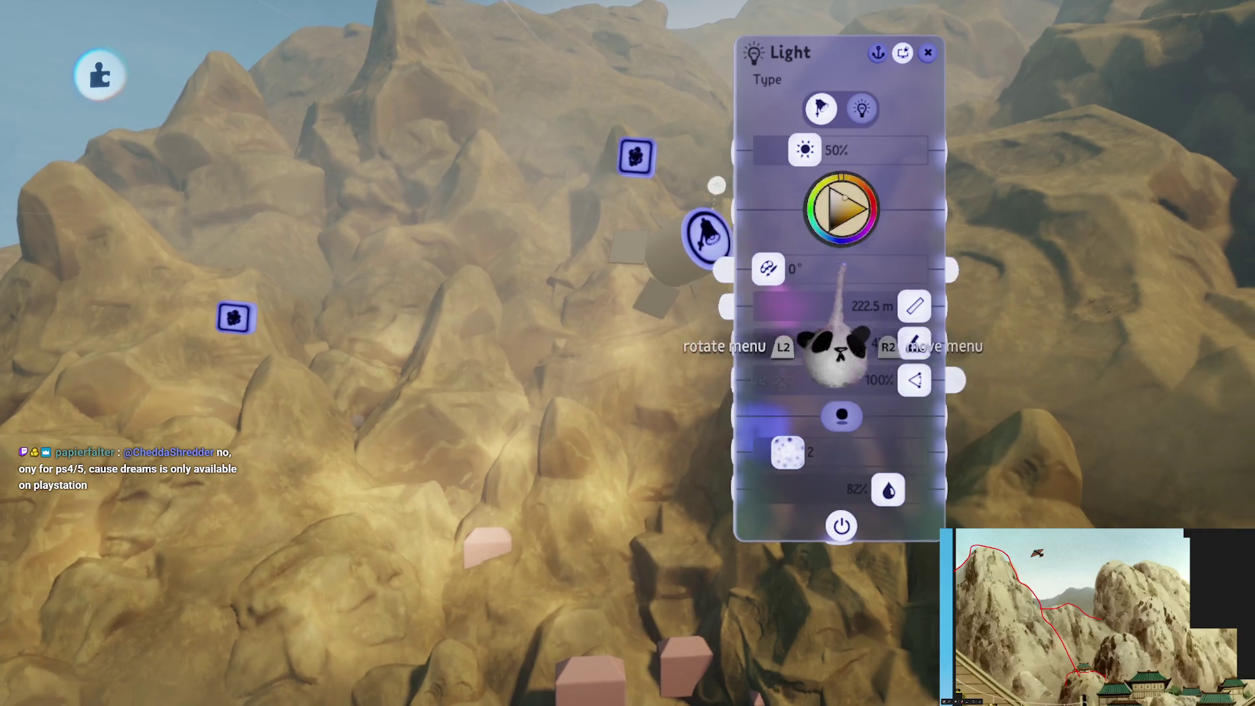
pyautogui.press('Escape')
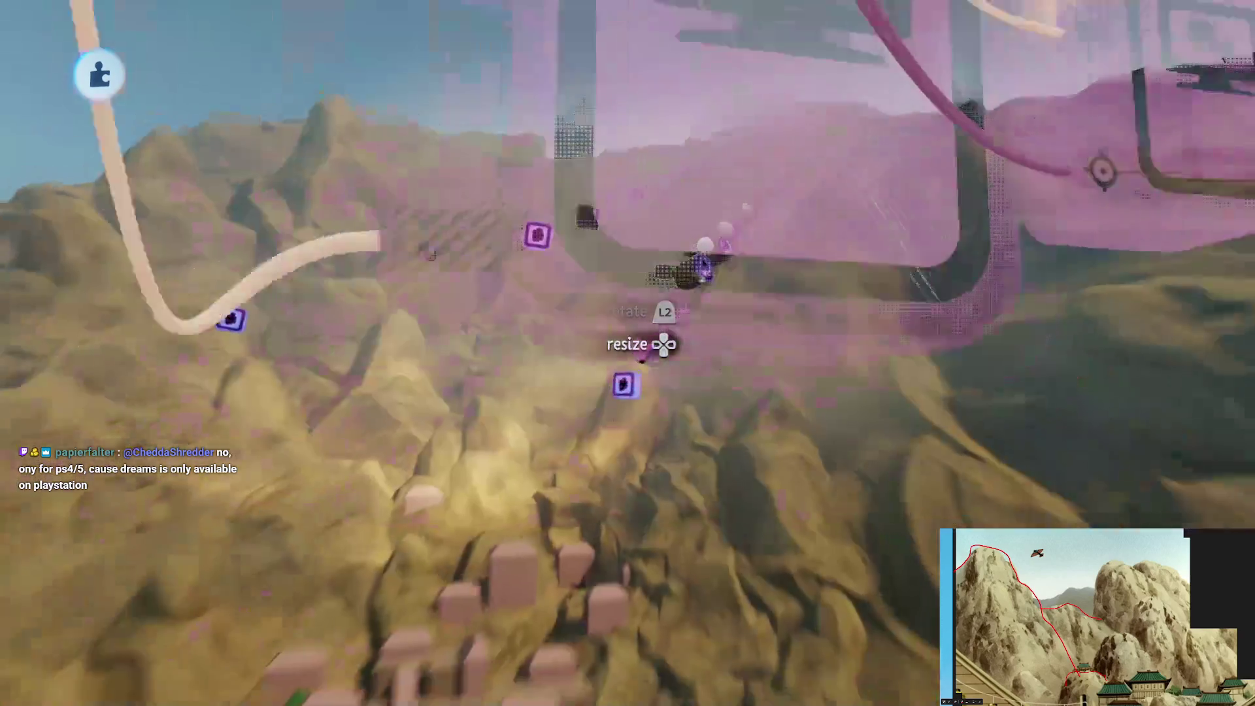
pyautogui.moveTo(702, 268)
pyautogui.mouseDown()
pyautogui.moveTo(778, 204)
pyautogui.moveTo(723, 28)
pyautogui.moveTo(686, 28)
pyautogui.moveTo(744, 85)
pyautogui.moveTo(804, 47)
pyautogui.moveTo(709, 8)
pyautogui.moveTo(700, 58)
pyautogui.moveTo(706, 29)
pyautogui.moveTo(681, 41)
pyautogui.moveTo(672, 70)
pyautogui.moveTo(683, 121)
pyautogui.moveTo(672, 22)
pyautogui.moveTo(698, 114)
pyautogui.moveTo(751, 121)
pyautogui.moveTo(644, 112)
pyautogui.moveTo(733, 112)
pyautogui.mouseUp()
pyautogui.moveTo(736, 163)
pyautogui.mouseDown()
pyautogui.moveTo(770, 185)
pyautogui.moveTo(779, 145)
pyautogui.moveTo(555, 193)
pyautogui.moveTo(685, 159)
pyautogui.mouseUp()
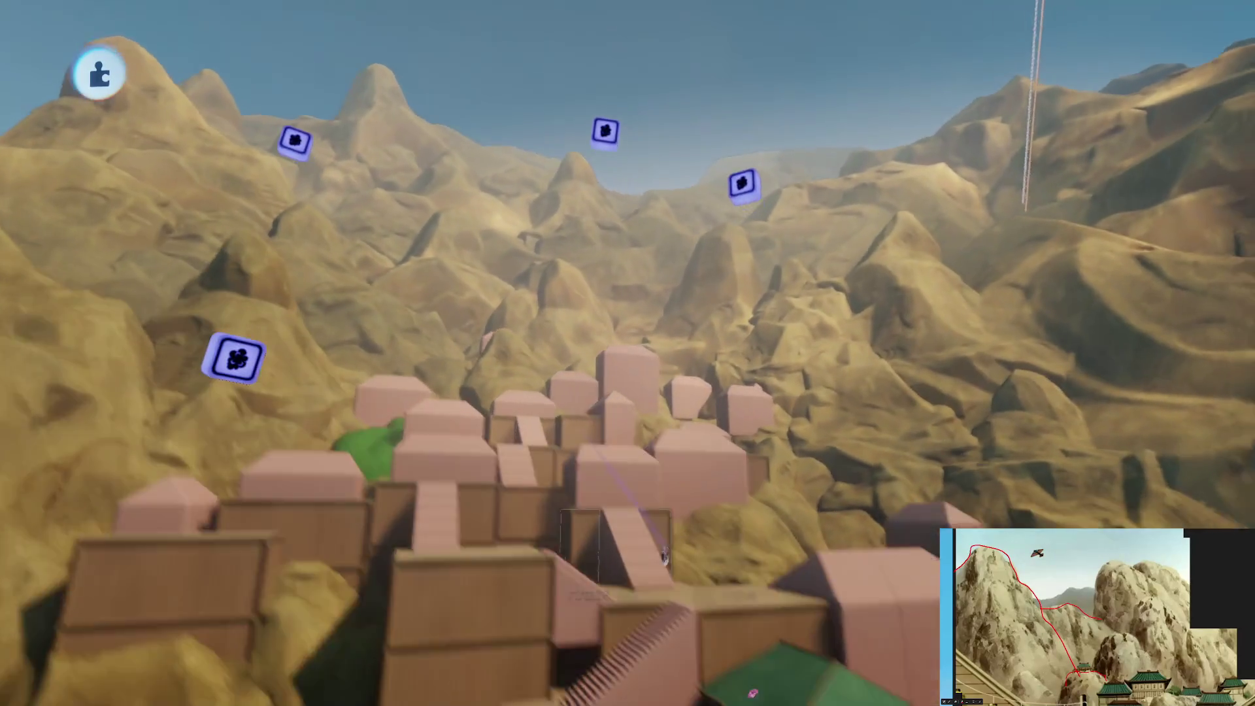
# Turn the view up toward the mountains and close in on the gadget cluster
pyautogui.moveTo(663, 555)
pyautogui.mouseDown()
pyautogui.moveTo(654, 581)
pyautogui.moveTo(673, 420)
pyautogui.moveTo(630, 582)
pyautogui.moveTo(670, 295)
pyautogui.moveTo(624, 506)
pyautogui.mouseUp()
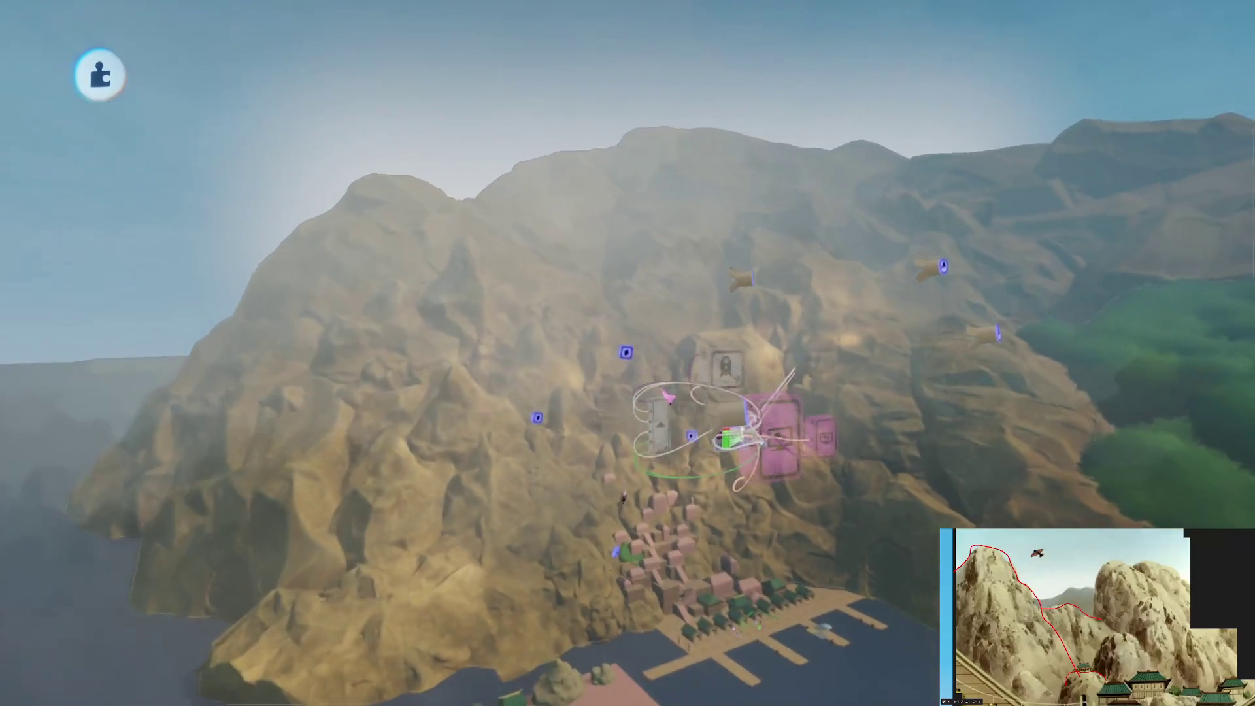
pyautogui.moveTo(670, 399); pyautogui.dragTo(621, 343)
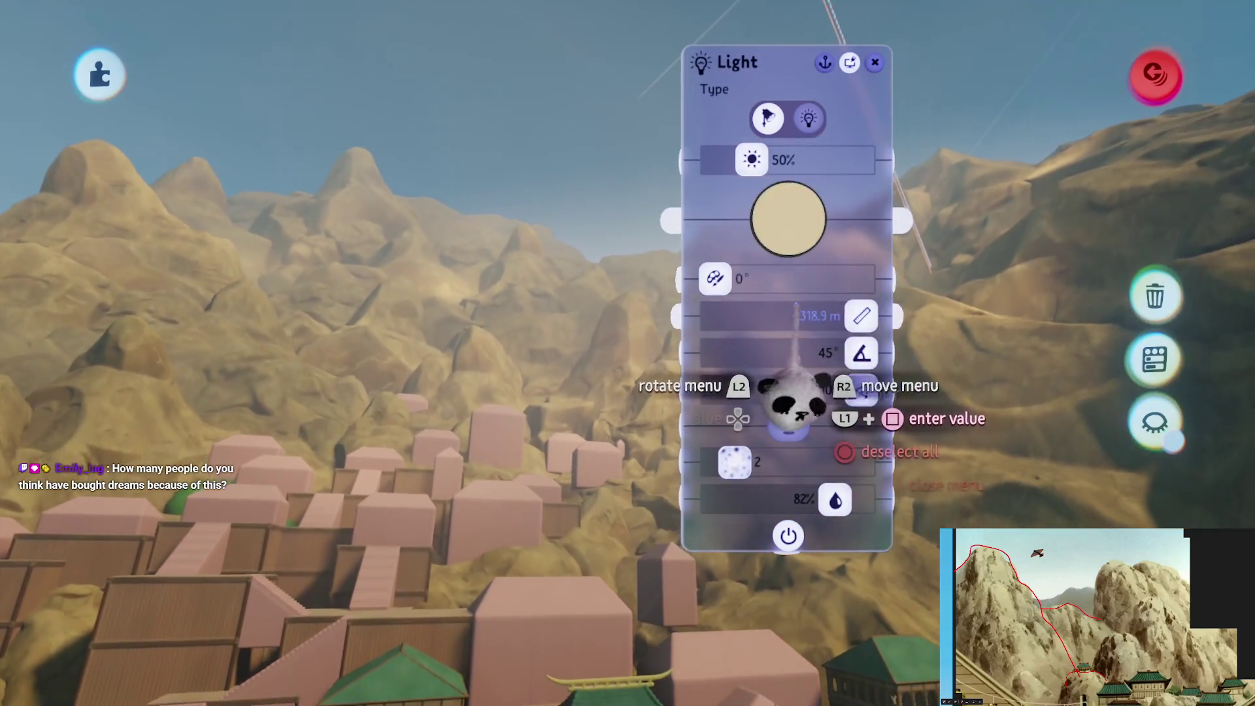
# Dim the spotlight to about 15% brightness, then exit sculpt mode on the rock
pyautogui.moveTo(751, 160); pyautogui.dragTo(719, 258)
pyautogui.press('Escape')
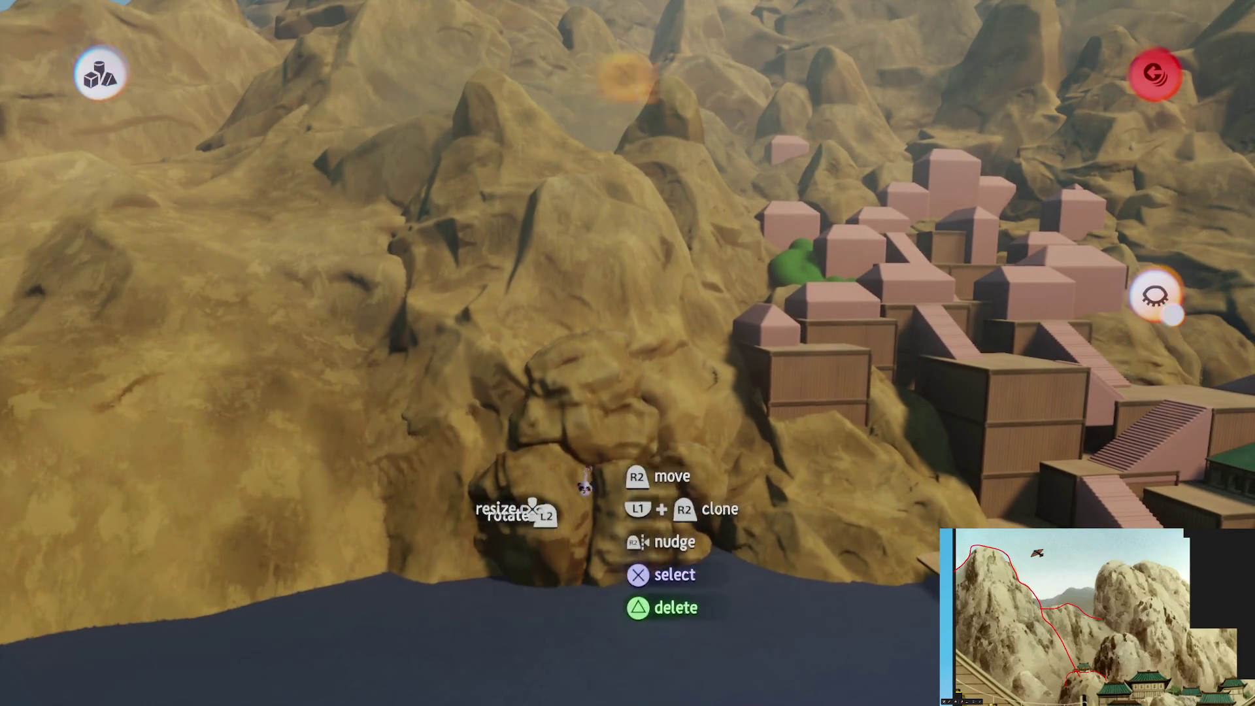
pyautogui.press('Escape')
# Grab the cliff rock, resize it (around 149%) and carry it down into the rocky valley
pyautogui.moveTo(599, 408)
pyautogui.mouseDown()
pyautogui.moveTo(575, 405)
pyautogui.moveTo(647, 413)
pyautogui.moveTo(601, 330)
pyautogui.moveTo(622, 311)
pyautogui.moveTo(706, 350)
pyautogui.moveTo(626, 562)
pyautogui.moveTo(611, 475)
pyautogui.moveTo(588, 437)
pyautogui.moveTo(647, 451)
pyautogui.moveTo(657, 476)
pyautogui.mouseUp()
pyautogui.moveTo(693, 396)
pyautogui.mouseDown()
pyautogui.moveTo(628, 396)
pyautogui.moveTo(555, 532)
pyautogui.moveTo(563, 428)
pyautogui.moveTo(668, 399)
pyautogui.moveTo(680, 350)
pyautogui.moveTo(686, 400)
pyautogui.moveTo(658, 462)
pyautogui.moveTo(673, 513)
pyautogui.moveTo(677, 399)
pyautogui.mouseUp()
pyautogui.moveTo(673, 347)
pyautogui.mouseDown()
pyautogui.moveTo(630, 399)
pyautogui.moveTo(672, 439)
pyautogui.moveTo(649, 356)
pyautogui.moveTo(703, 367)
pyautogui.moveTo(723, 461)
pyautogui.moveTo(709, 382)
pyautogui.moveTo(726, 398)
pyautogui.moveTo(709, 392)
pyautogui.moveTo(702, 428)
pyautogui.moveTo(719, 457)
pyautogui.mouseUp()
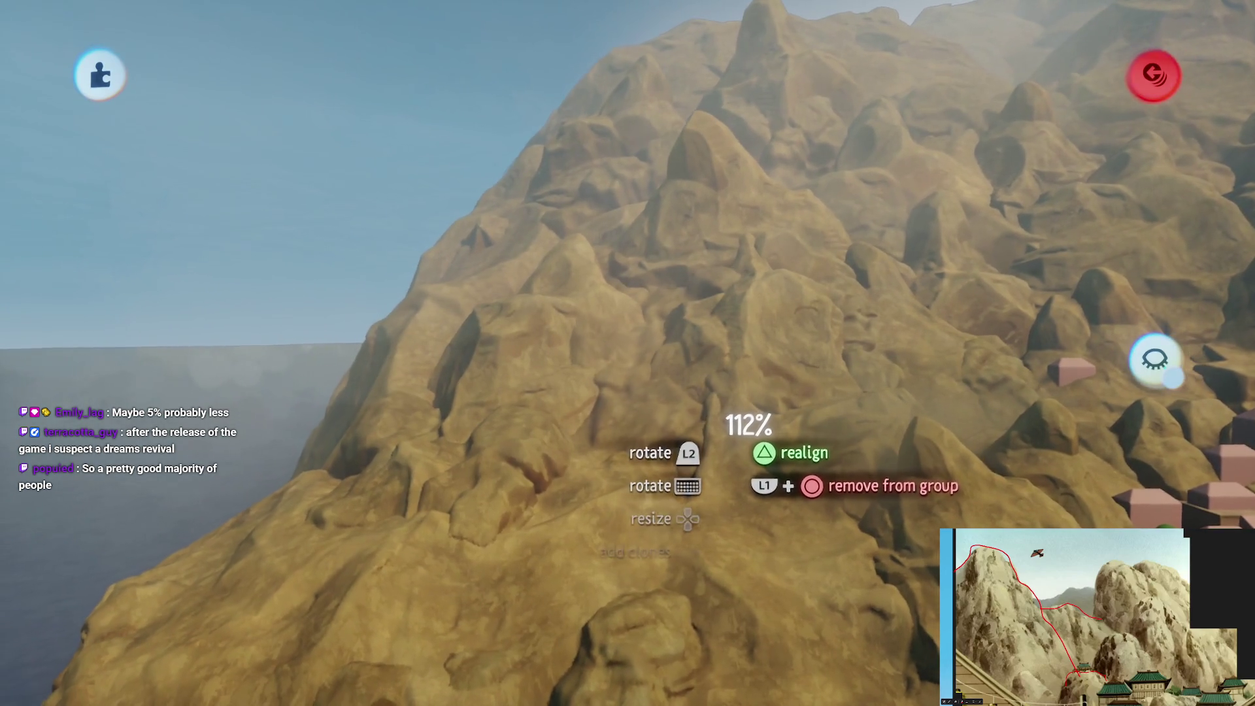
pyautogui.moveTo(658, 397)
pyautogui.mouseDown()
pyautogui.moveTo(719, 473)
pyautogui.moveTo(731, 529)
pyautogui.moveTo(739, 458)
pyautogui.moveTo(699, 352)
pyautogui.moveTo(594, 382)
pyautogui.moveTo(618, 414)
pyautogui.mouseUp()
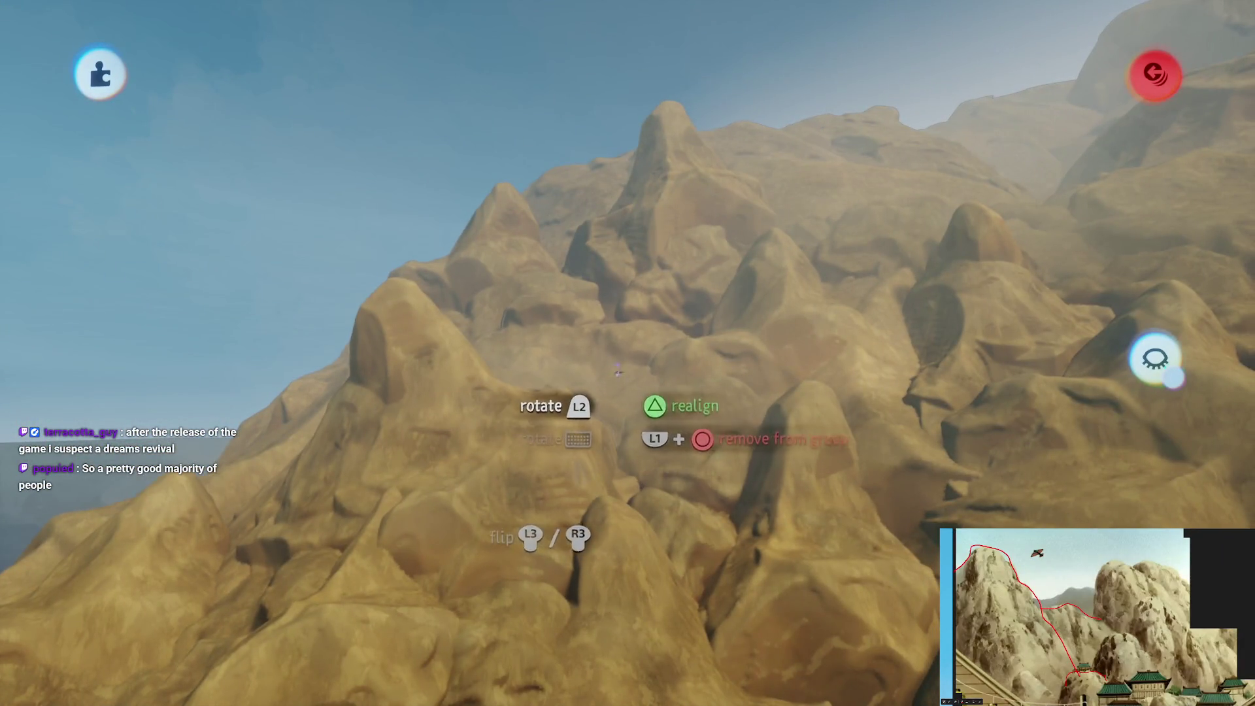
pyautogui.moveTo(603, 358)
pyautogui.mouseDown()
pyautogui.moveTo(608, 392)
pyautogui.moveTo(618, 366)
pyautogui.moveTo(679, 392)
pyautogui.moveTo(666, 595)
pyautogui.moveTo(666, 372)
pyautogui.moveTo(682, 400)
pyautogui.mouseUp()
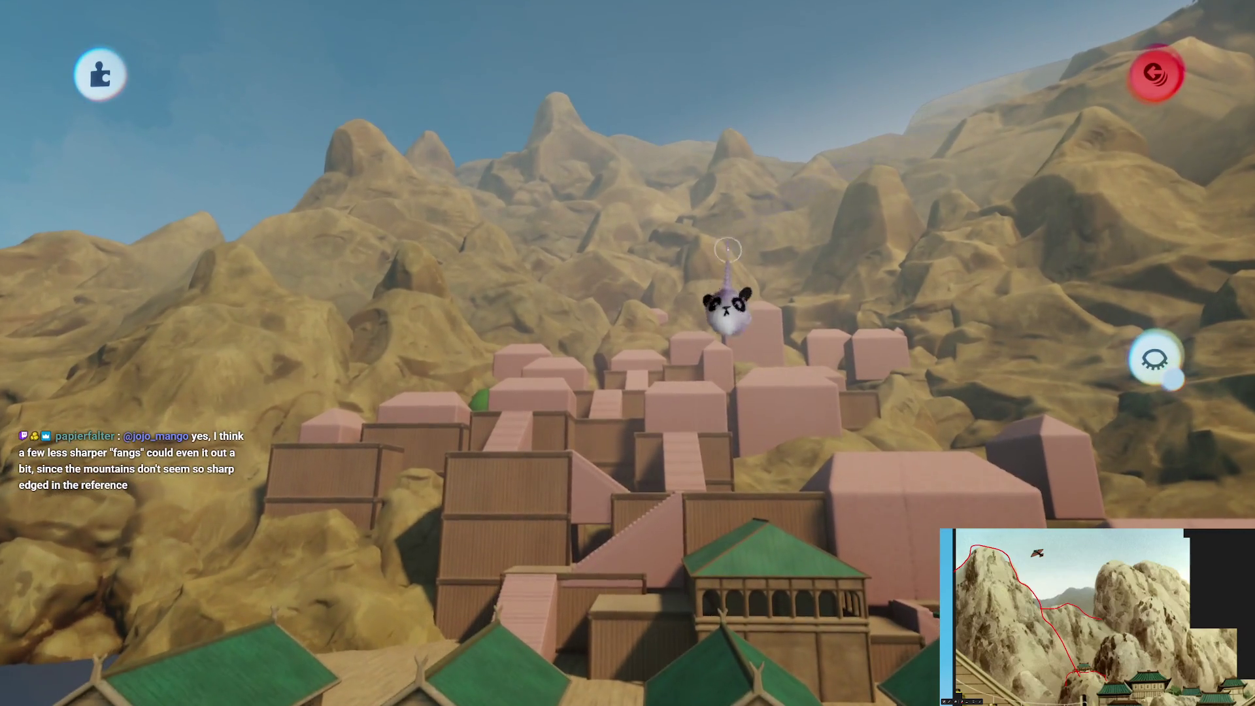
pyautogui.moveTo(727, 249); pyautogui.dragTo(650, 465)
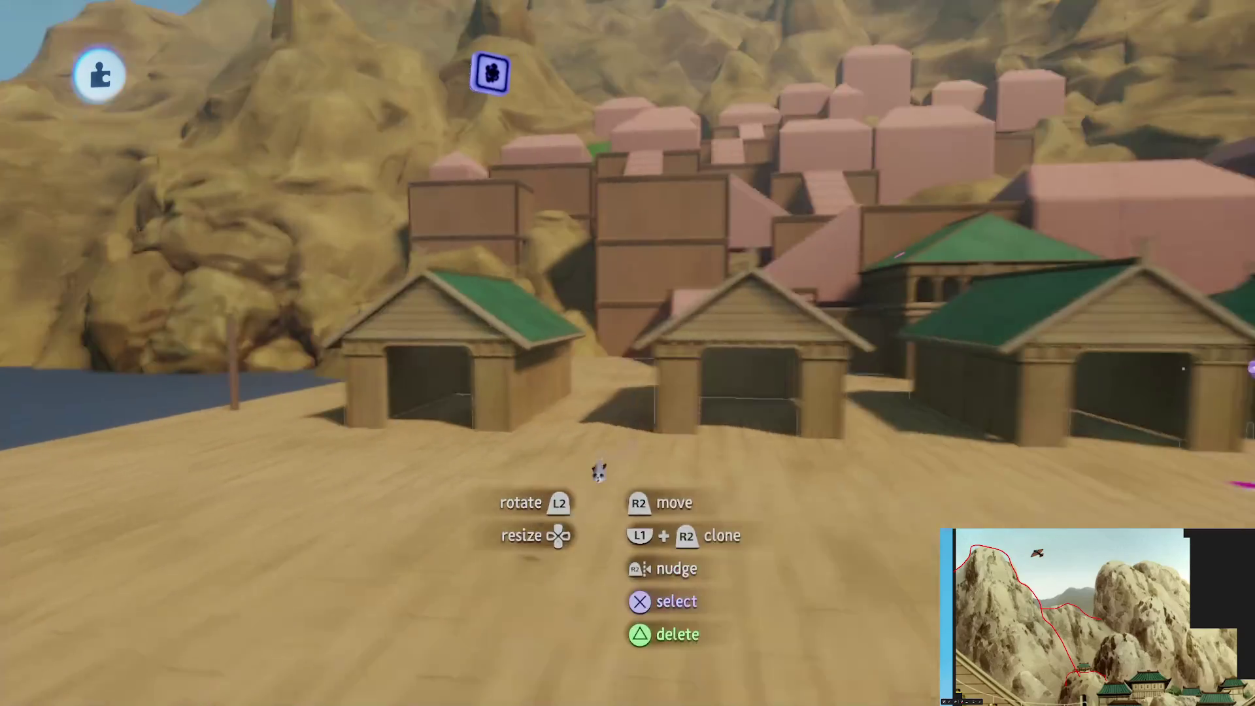
# Open the harbour scene's pause menu to reach the save options
pyautogui.press('Escape')
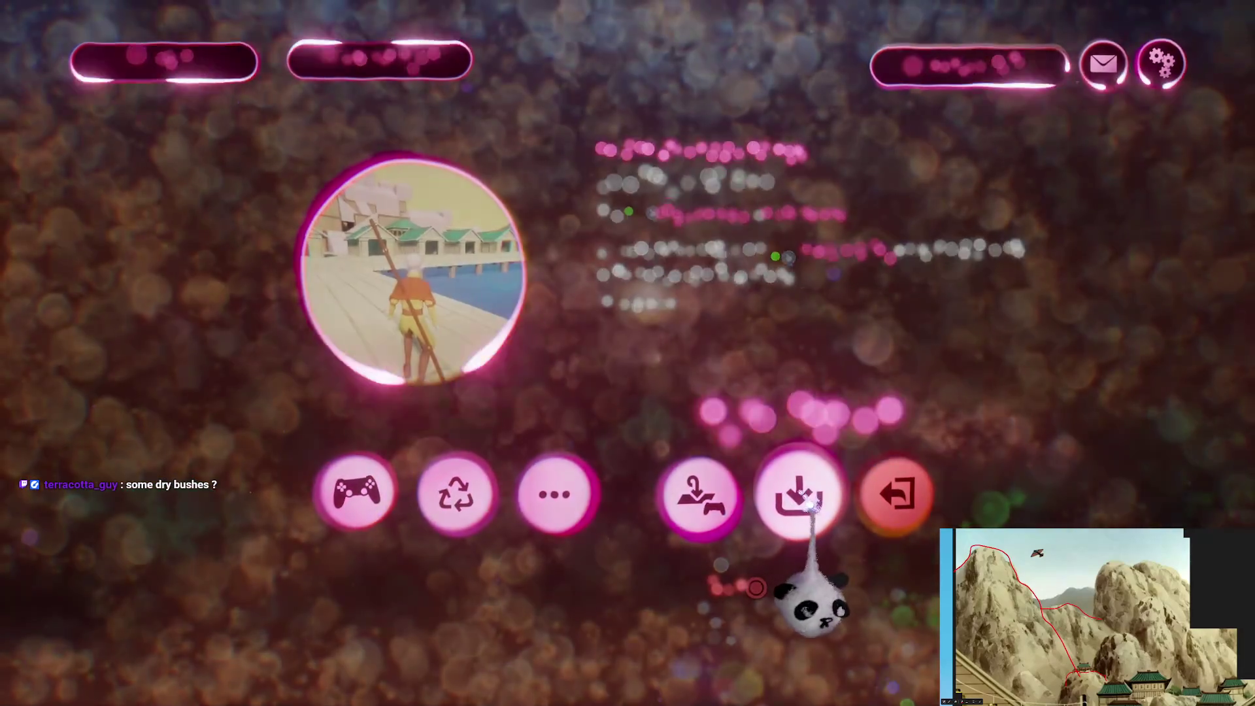
# Save a new private online version of The Storm [B1E12]
pyautogui.click(811, 507)
pyautogui.click(1039, 386)
pyautogui.click(1130, 79)
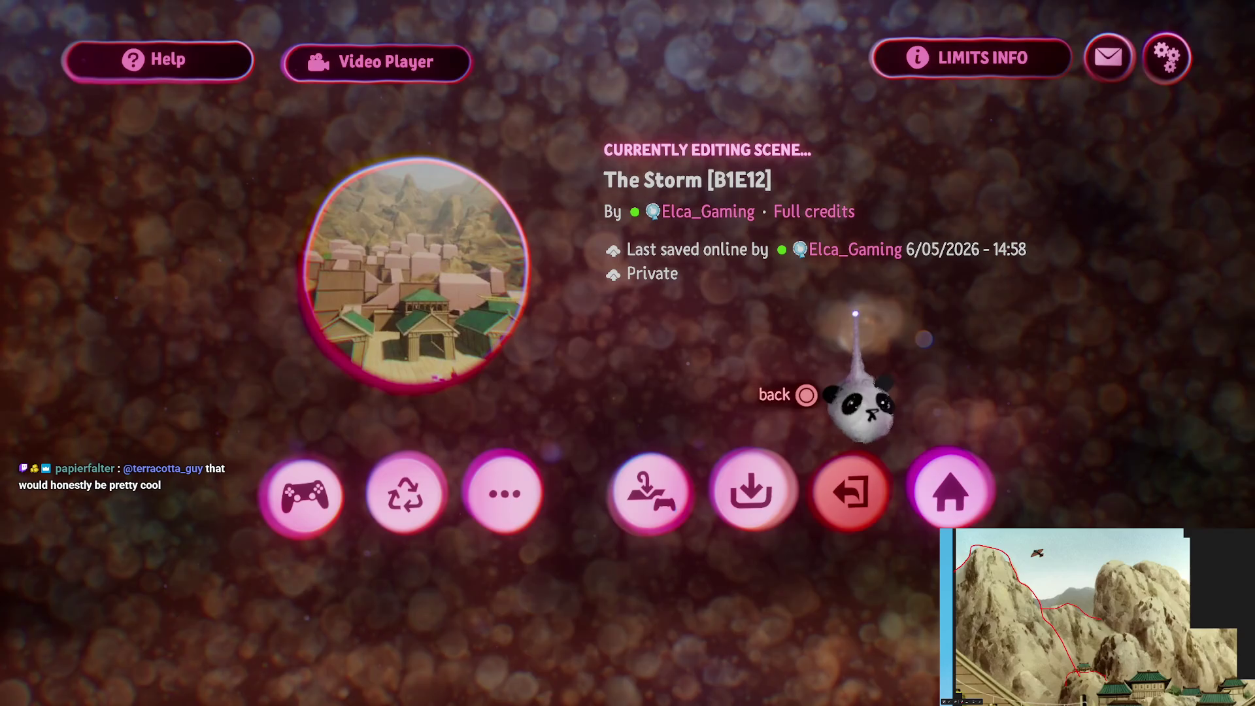
# Return to the scene, then reopen its menu and show the scene info page
pyautogui.press('Escape')
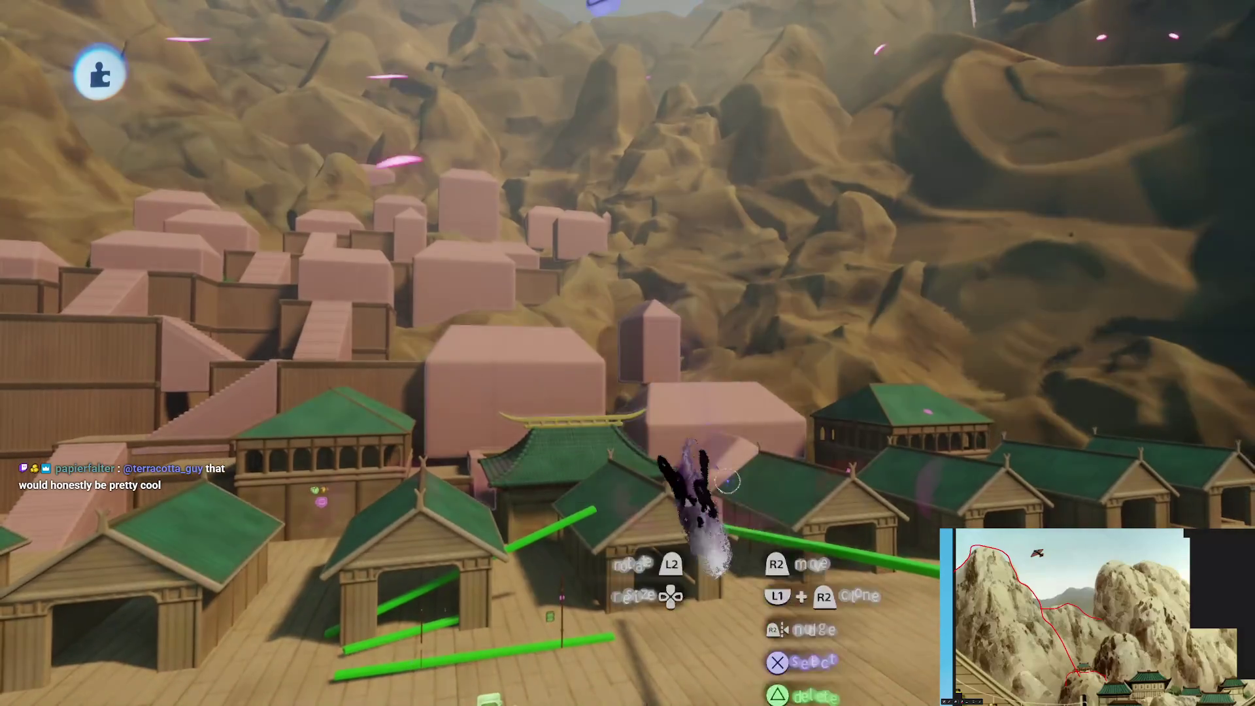
pyautogui.press('Escape')
pyautogui.click(840, 490)
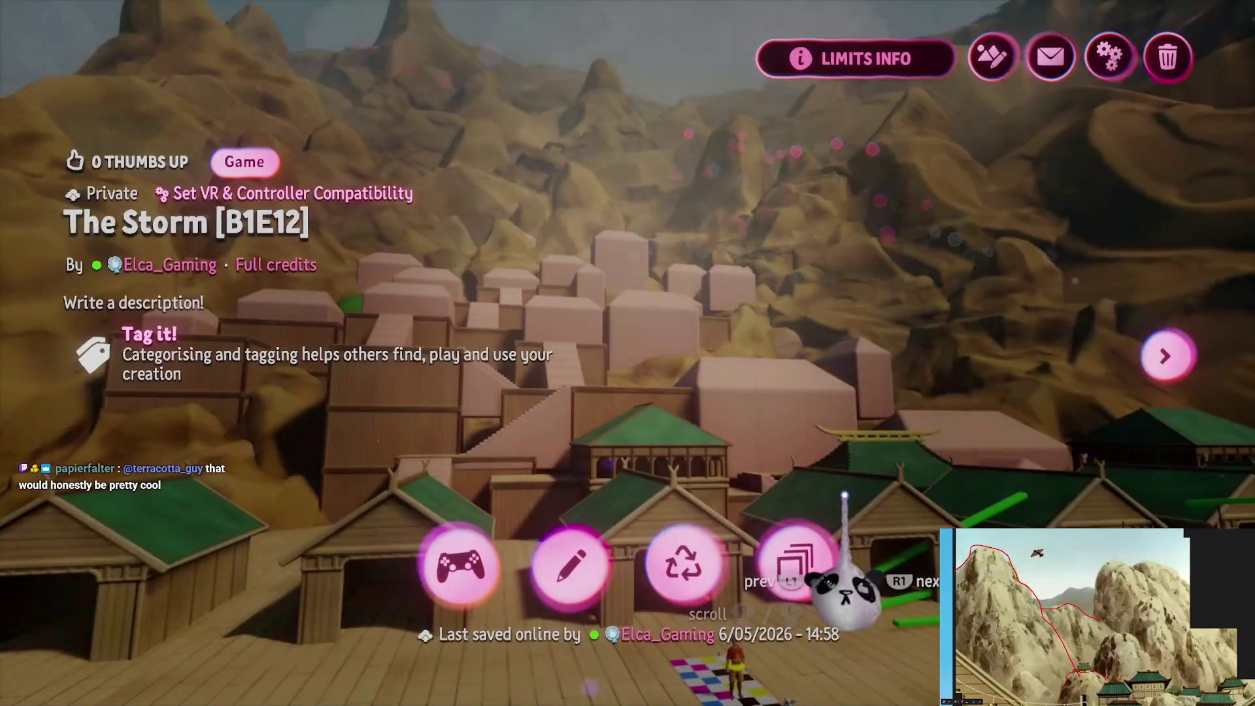
# Leave Dreams for the console home screen and briefly view the game library
pyautogui.press('Escape')
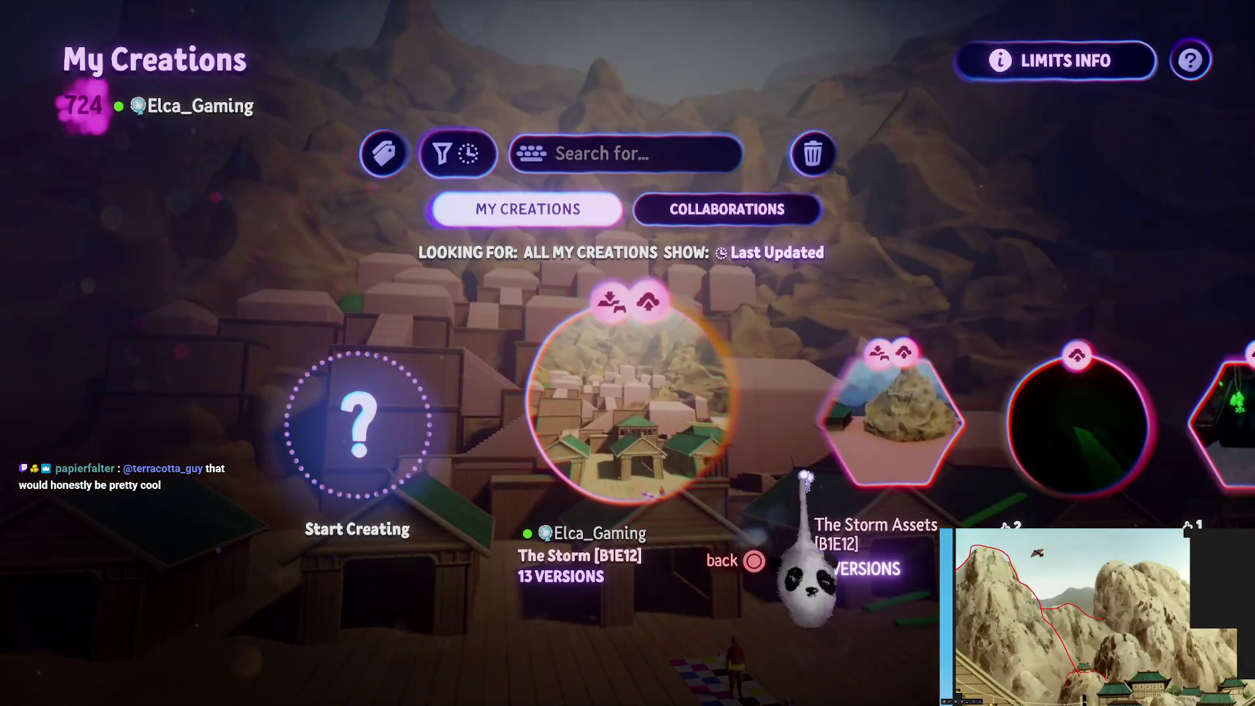
pyautogui.press('super')
pyautogui.press('super')
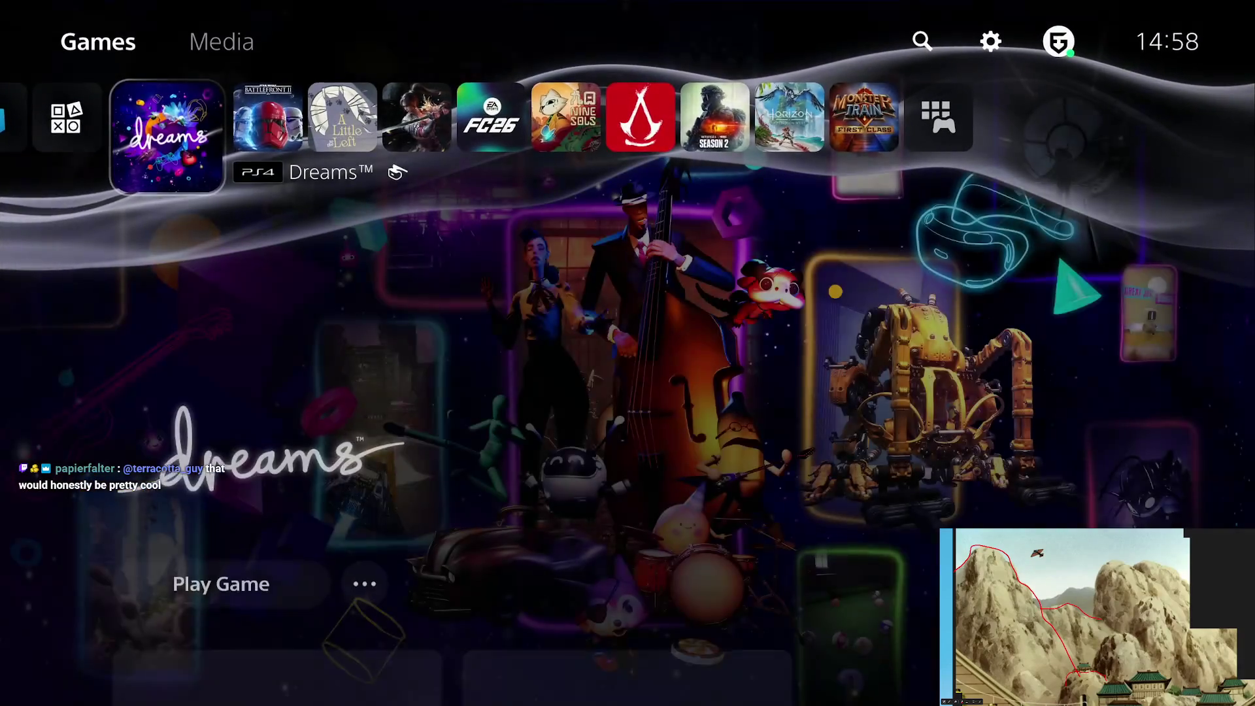
pyautogui.press('Right')
pyautogui.press('Right')
pyautogui.press('Right')
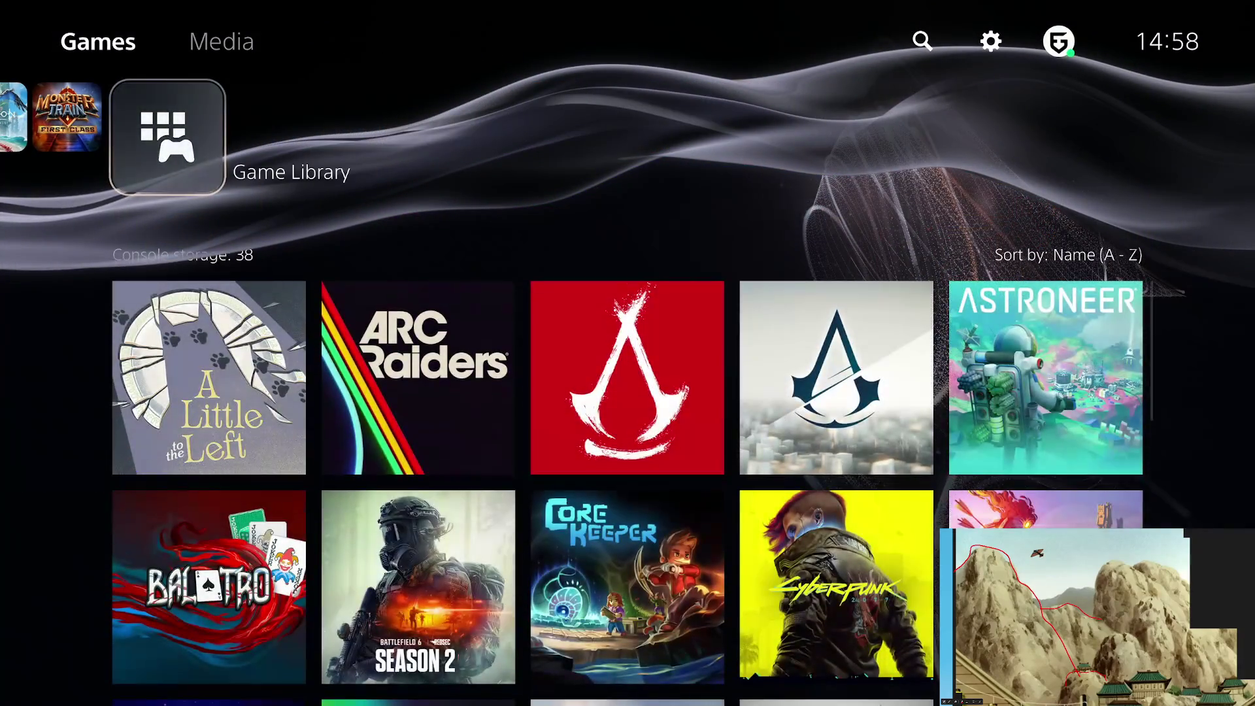
pyautogui.press('Return')
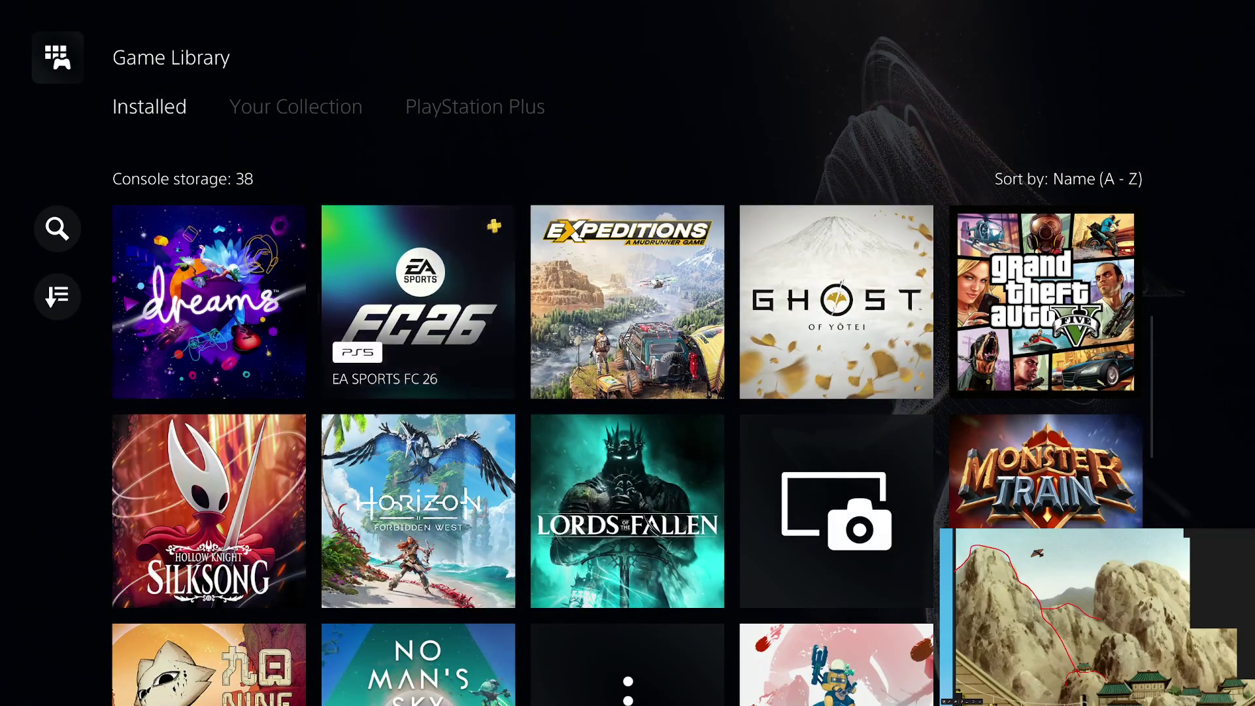
pyautogui.press('Escape')
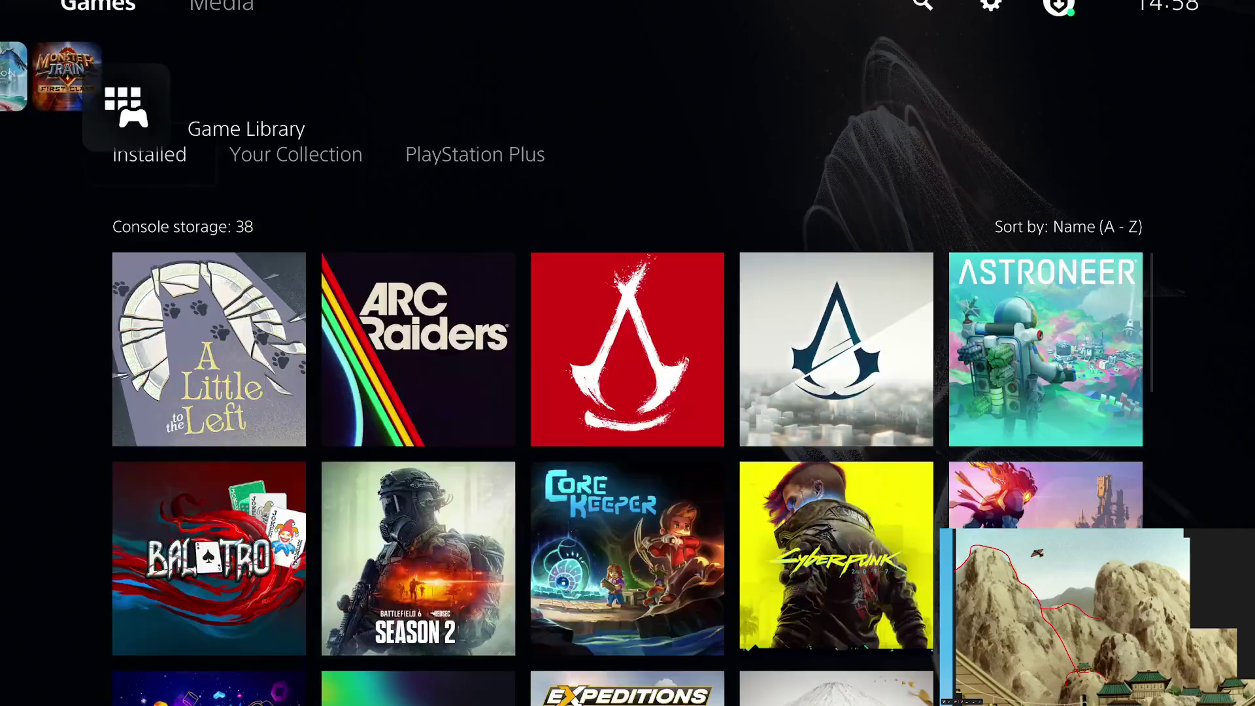
pyautogui.press('Right')
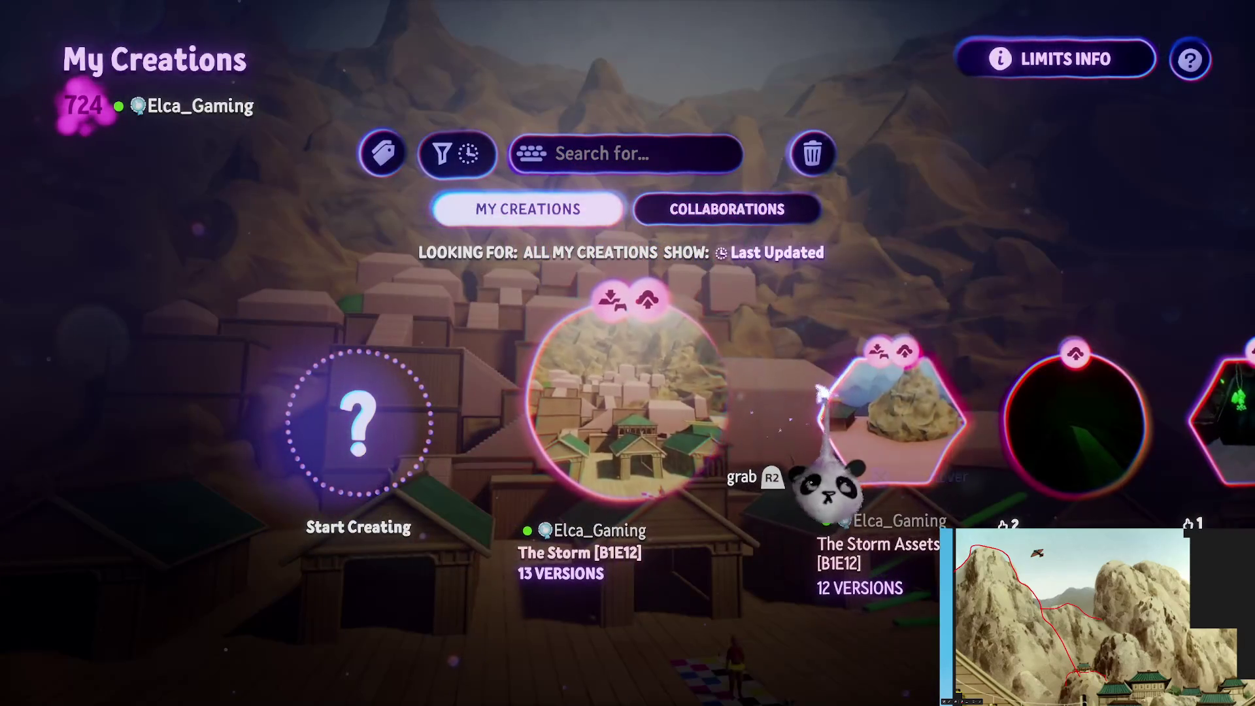
# Return home via the control centre and launch Ghost of Yōtei from the Game Library
pyautogui.press('super')
pyautogui.press('Down')
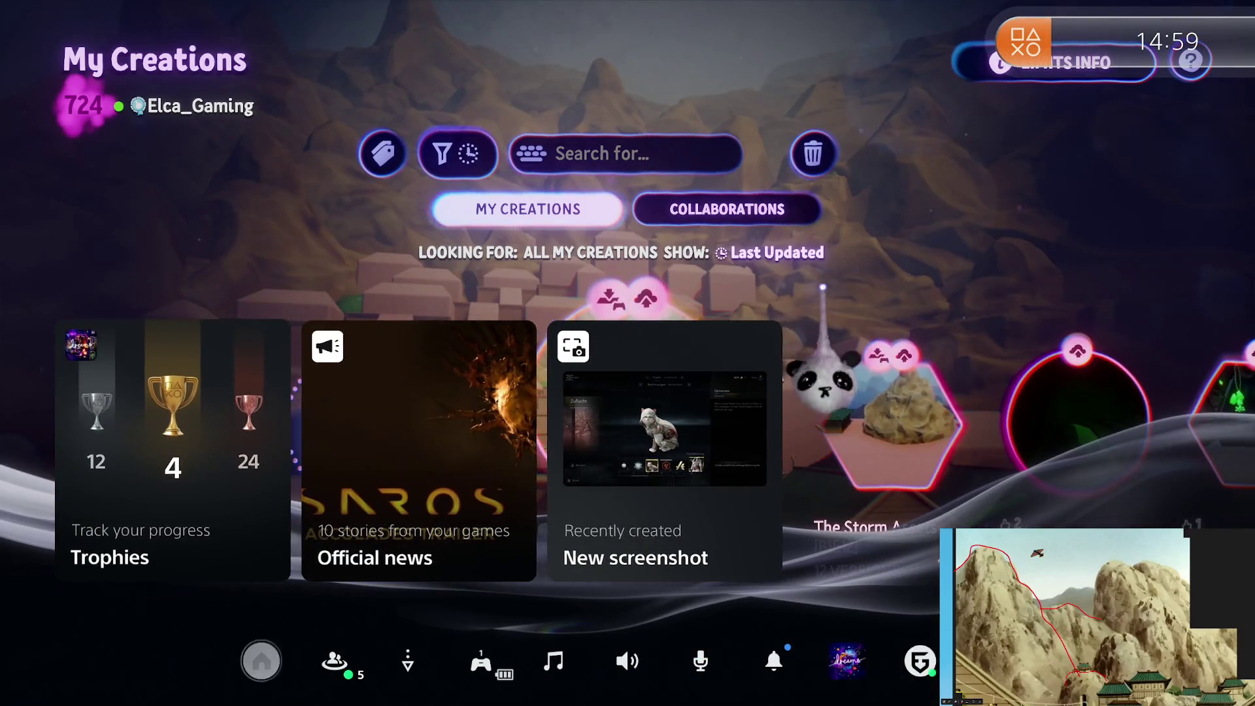
pyautogui.press('Return')
pyautogui.press('Right')
pyautogui.press('Right')
pyautogui.press('Right')
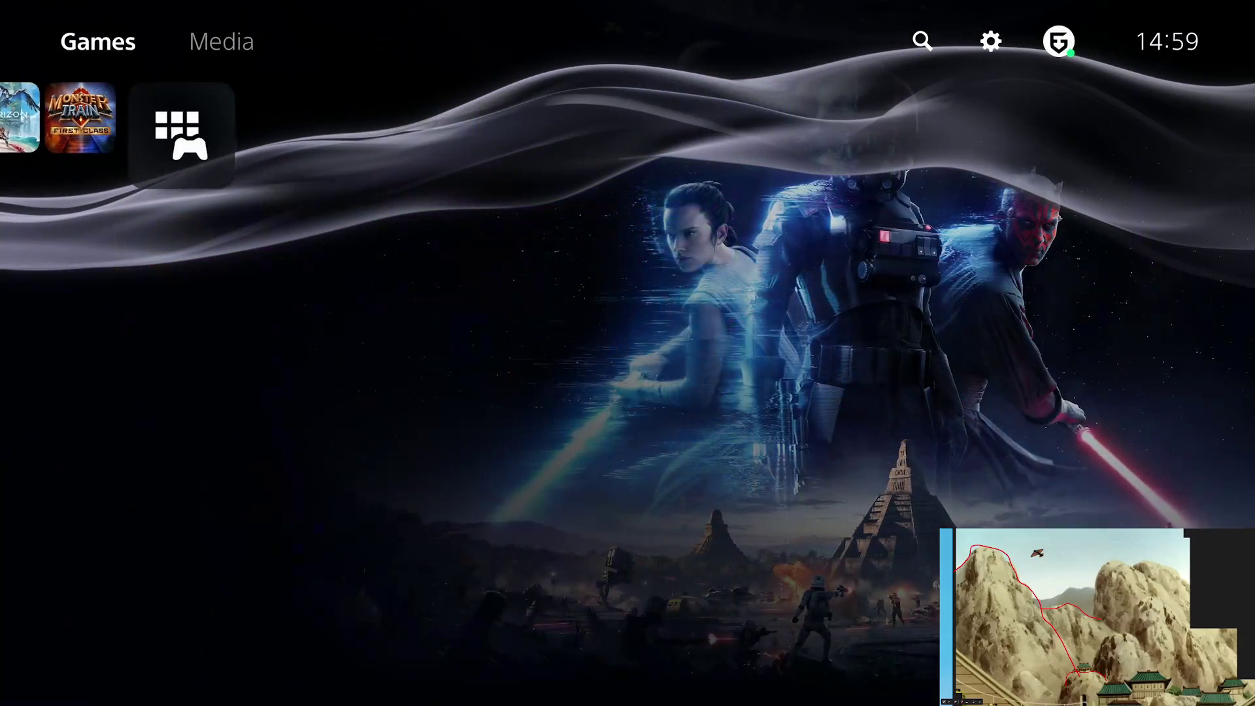
pyautogui.press('Return')
pyautogui.press('Down')
pyautogui.press('Down')
pyautogui.press('Right')
pyautogui.press('Right')
pyautogui.press('Right')
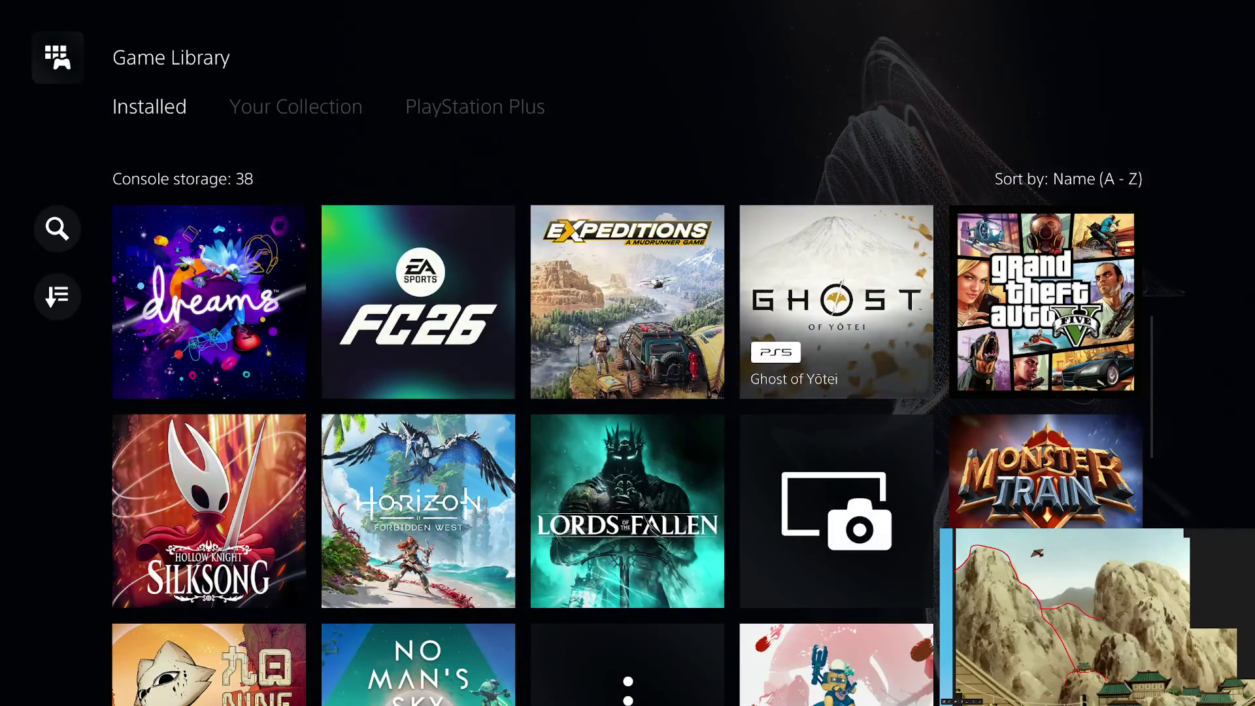
pyautogui.press('Return')
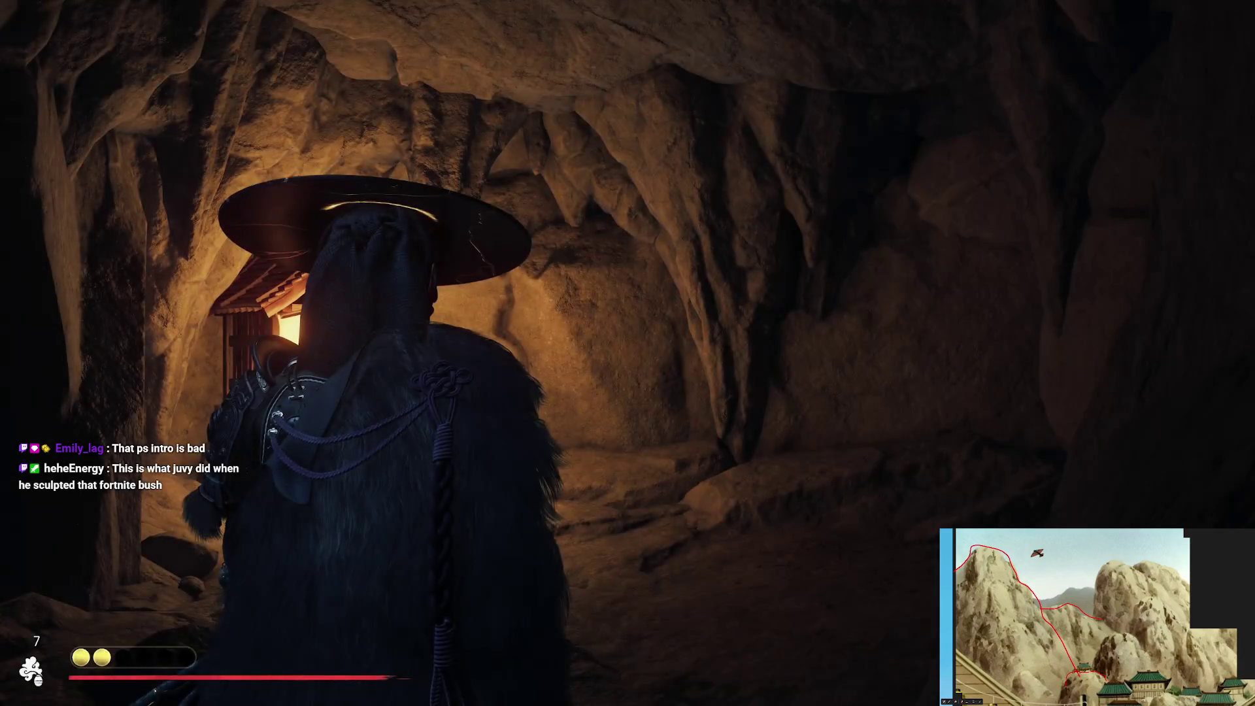
# Open the world map and fast travel to the Mountain Trail
pyautogui.press('m')
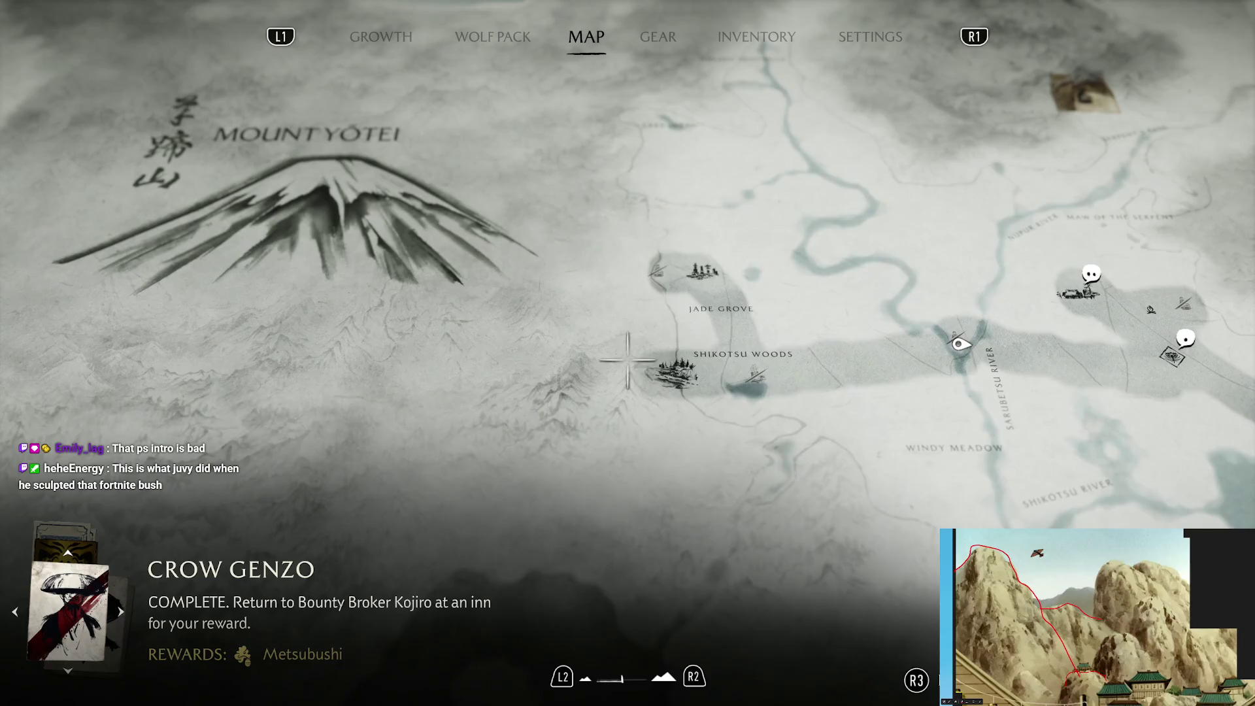
pyautogui.scroll(-5, 624, 359)
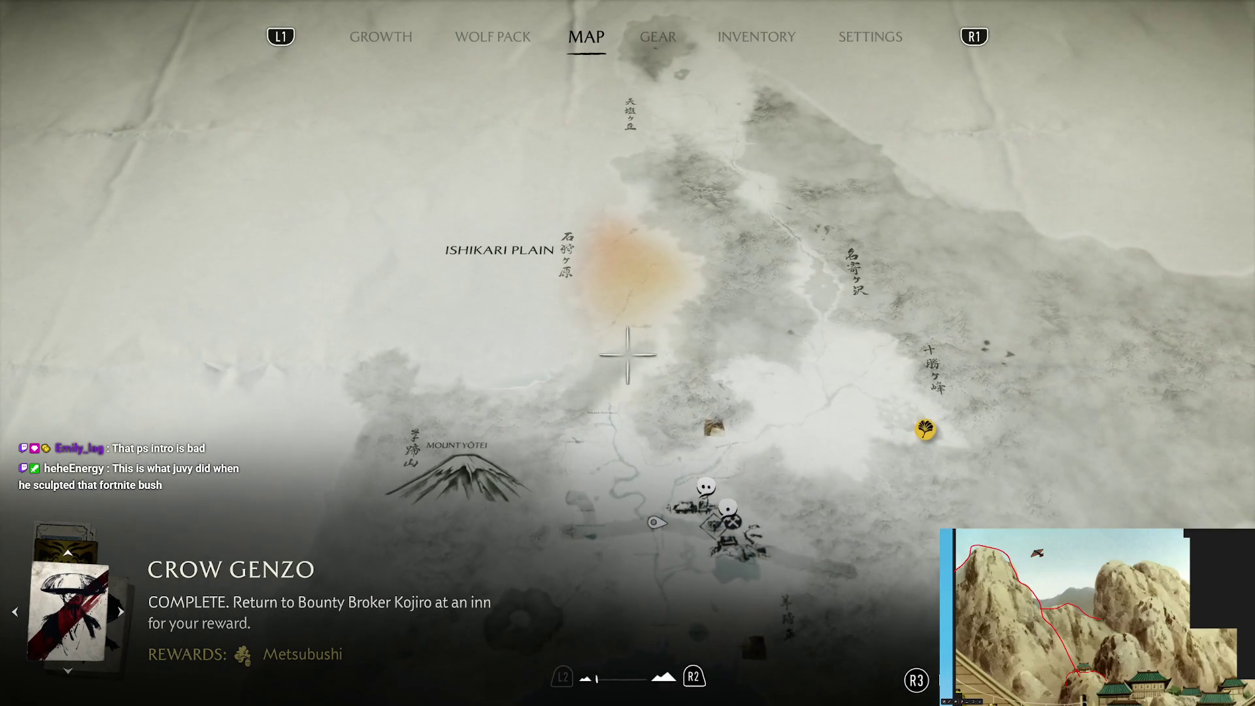
pyautogui.scroll(5, 628, 347)
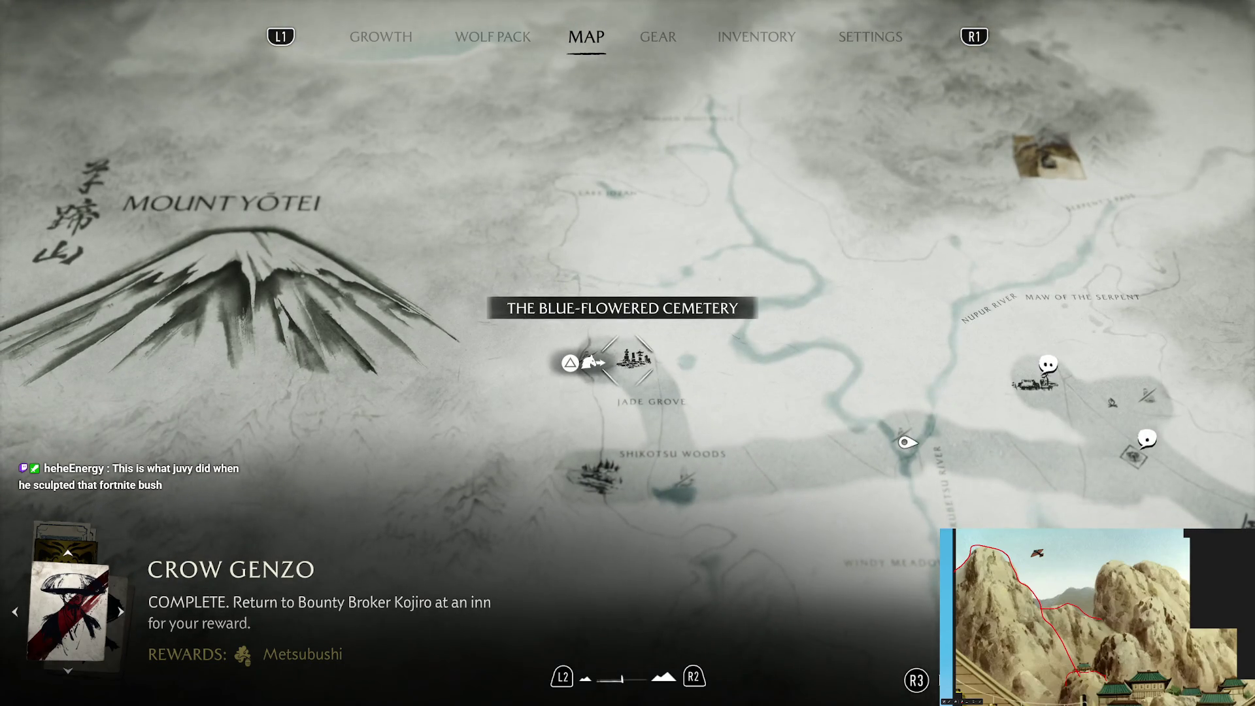
pyautogui.scroll(-3, 570, 363)
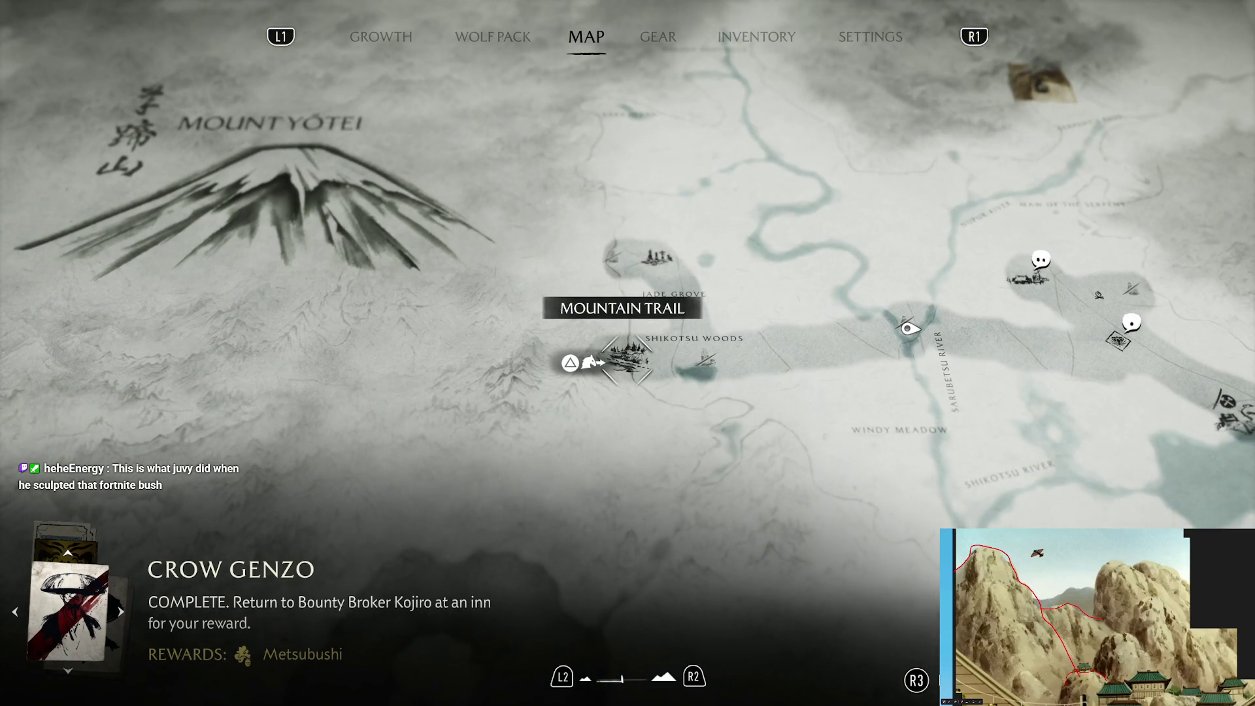
pyautogui.press('Return')
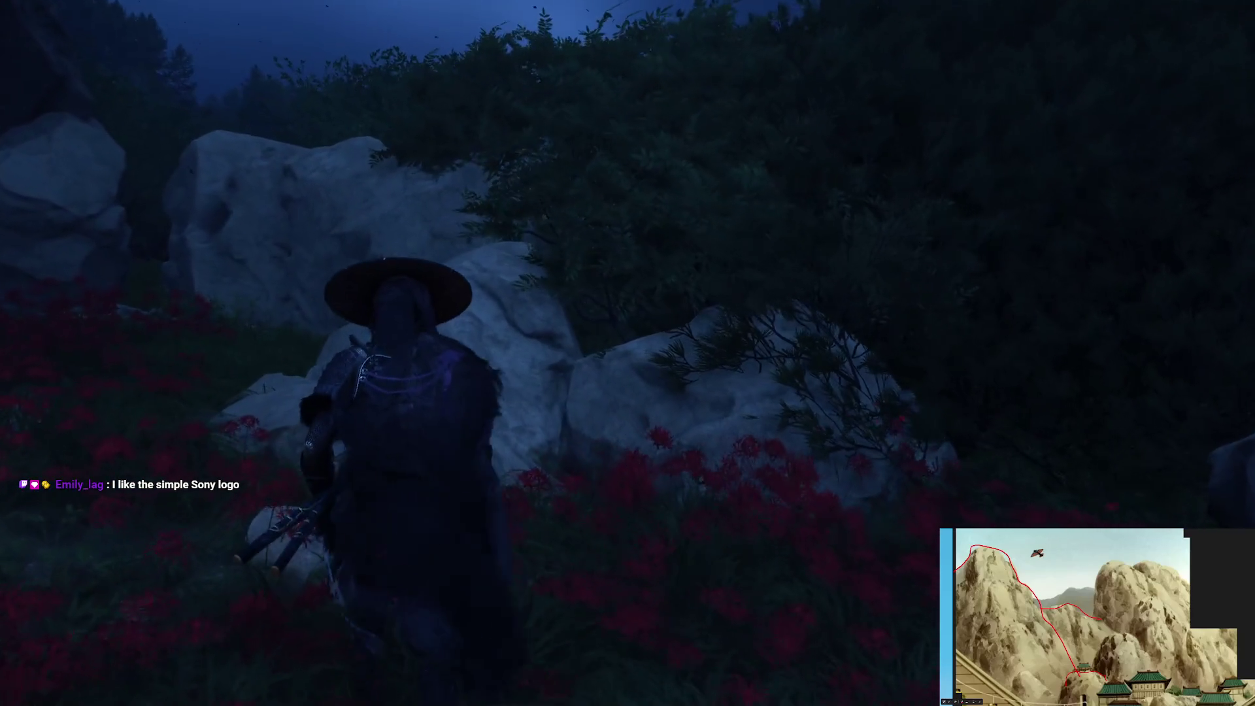
# Check the map and gear menu, then enter photo mode over the red-flower meadow
pyautogui.press('m')
pyautogui.press('Escape')
pyautogui.press('Tab')
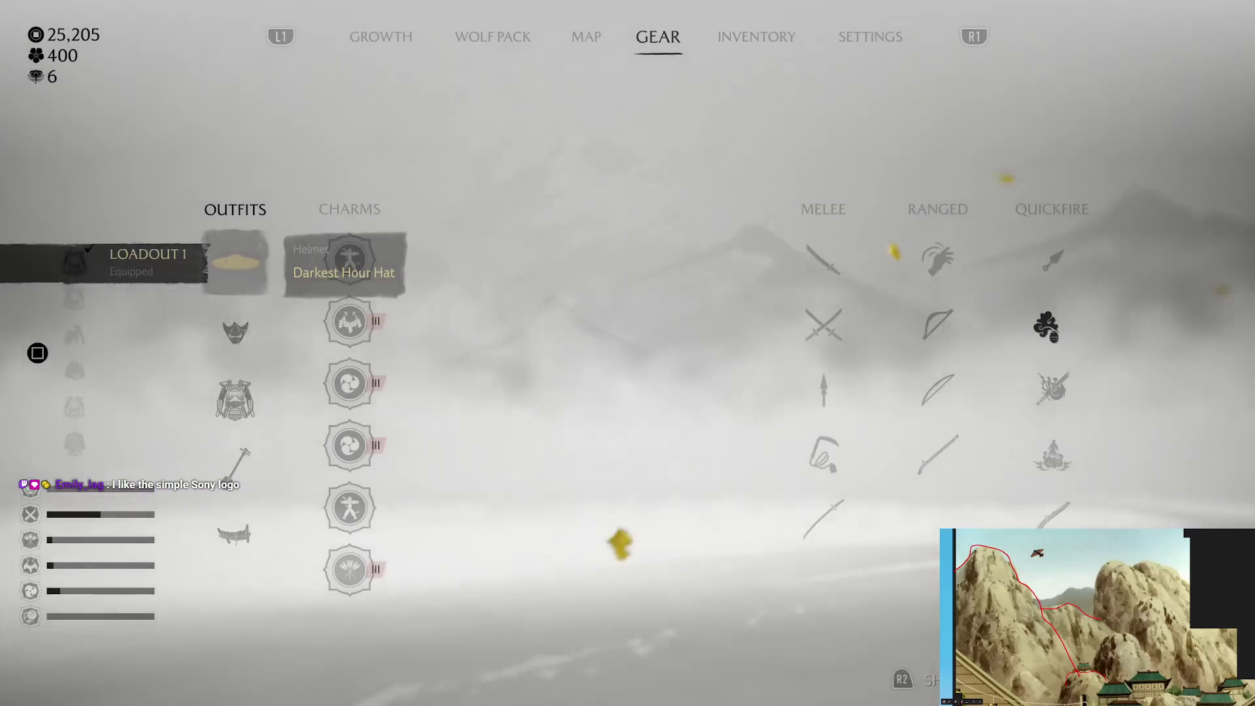
pyautogui.press('Escape')
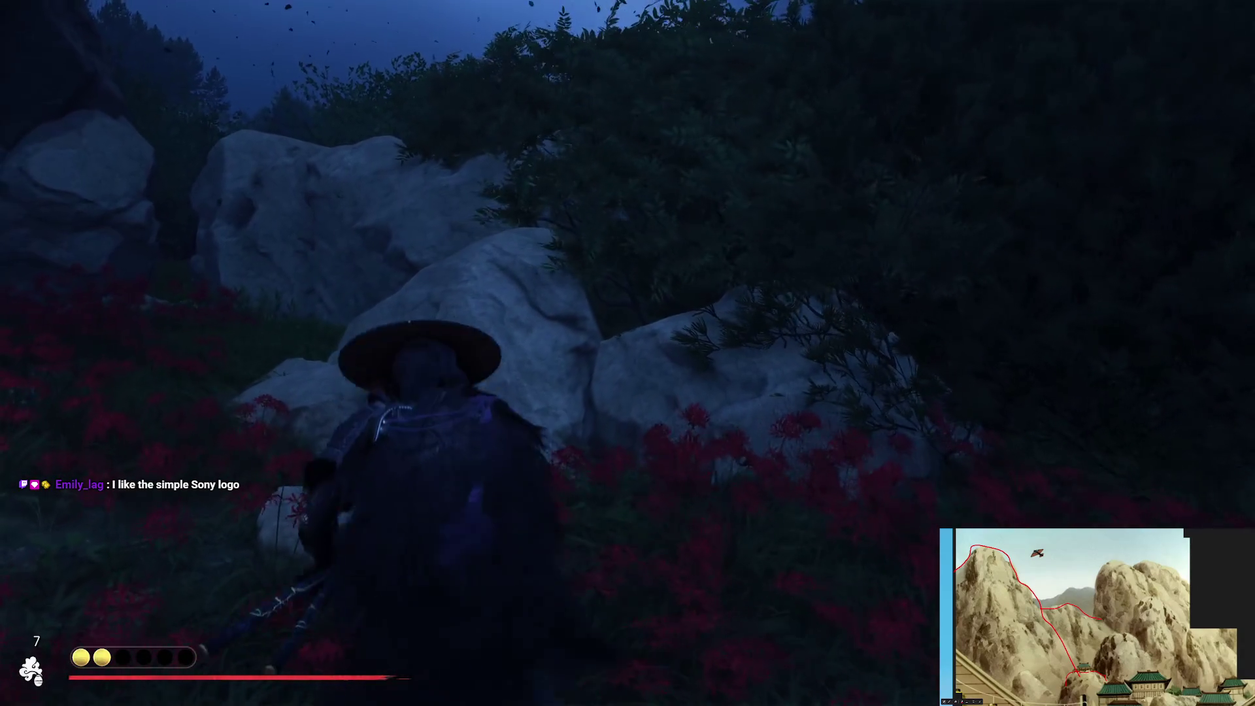
pyautogui.press('Tab')
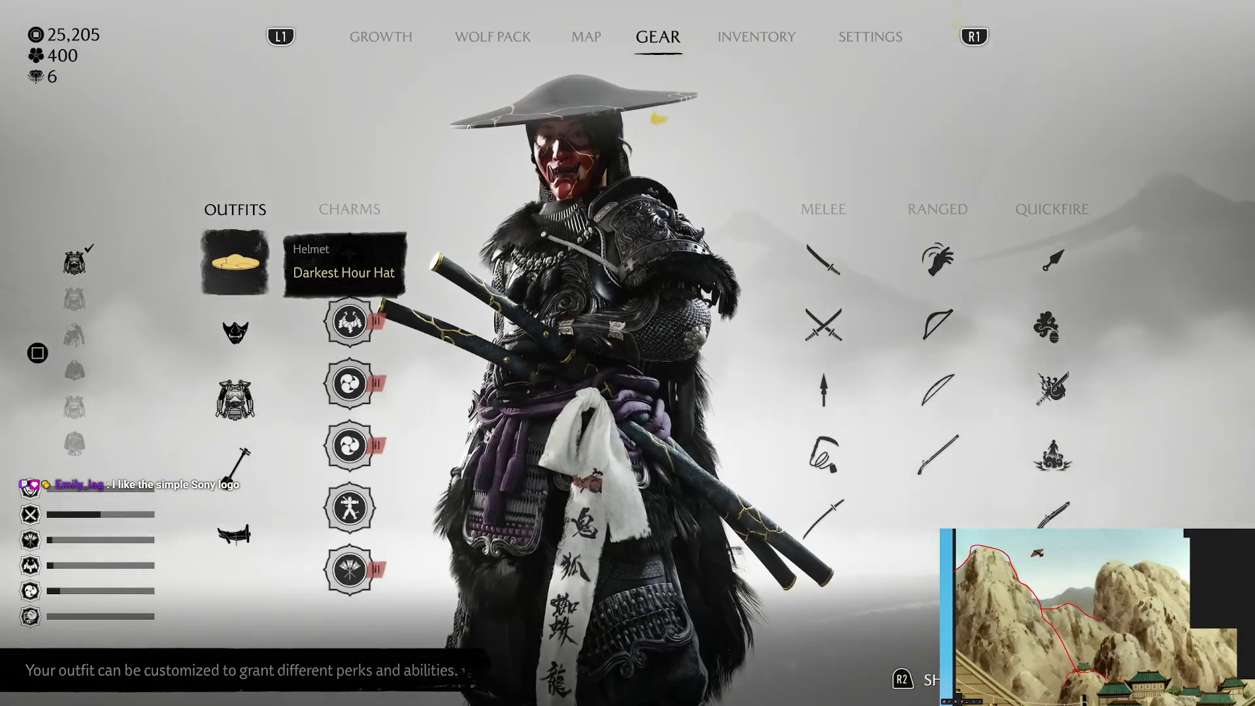
pyautogui.press('m')
pyautogui.press('Right')
# Move photo mode's Time of Day to 8:17 AM and hide the panel
pyautogui.press('Down')
pyautogui.press('Down')
pyautogui.press('Down')
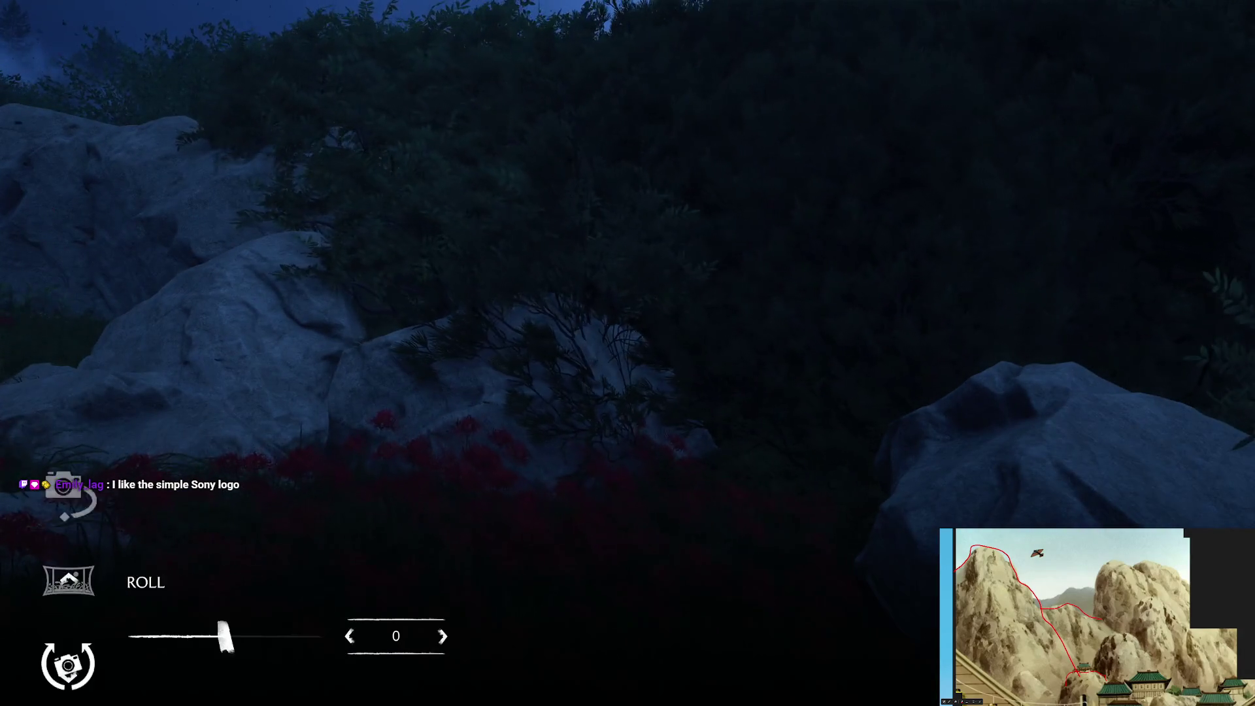
pyautogui.press('Down')
pyautogui.press('Down')
pyautogui.press('Down')
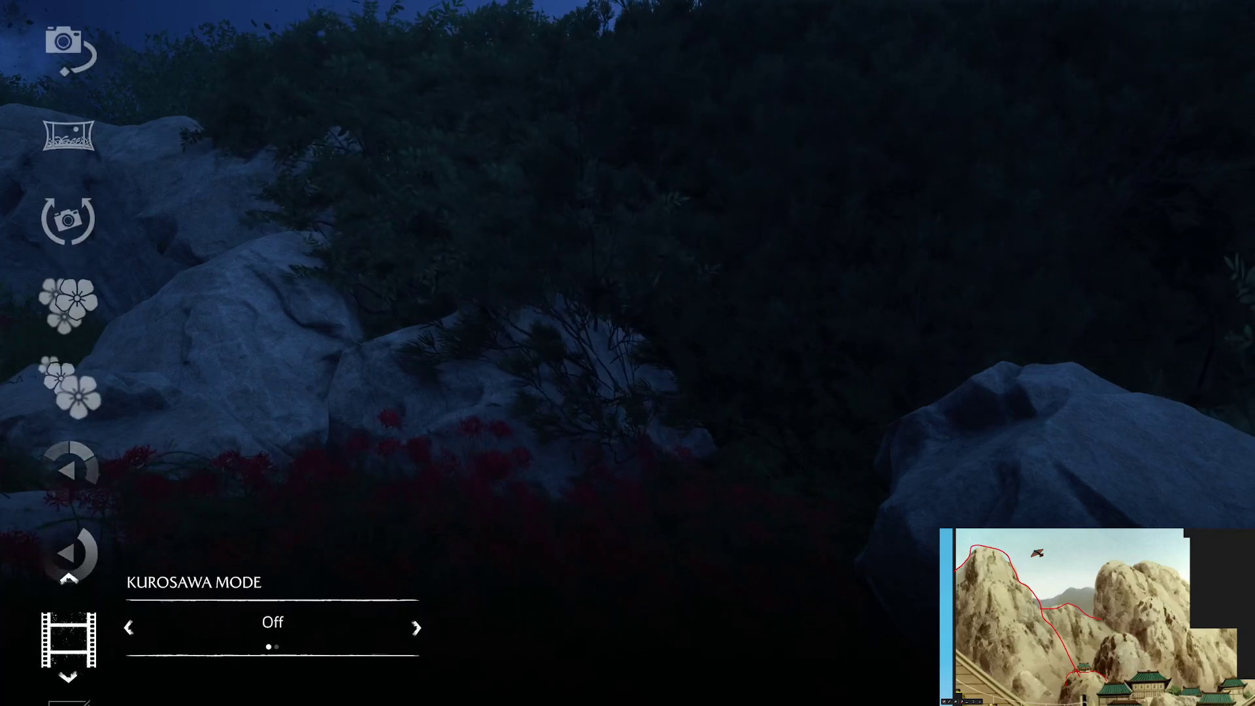
pyautogui.press('Down')
pyautogui.press('Down')
pyautogui.press('Down')
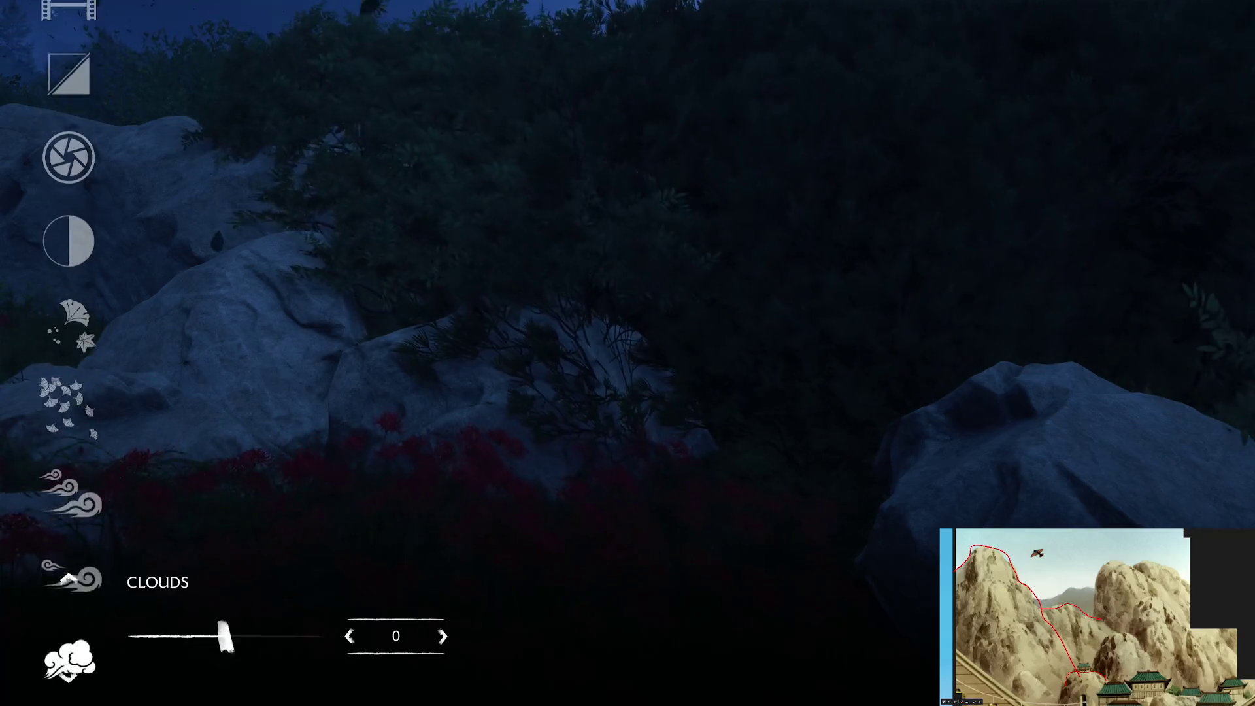
pyautogui.press('Right')
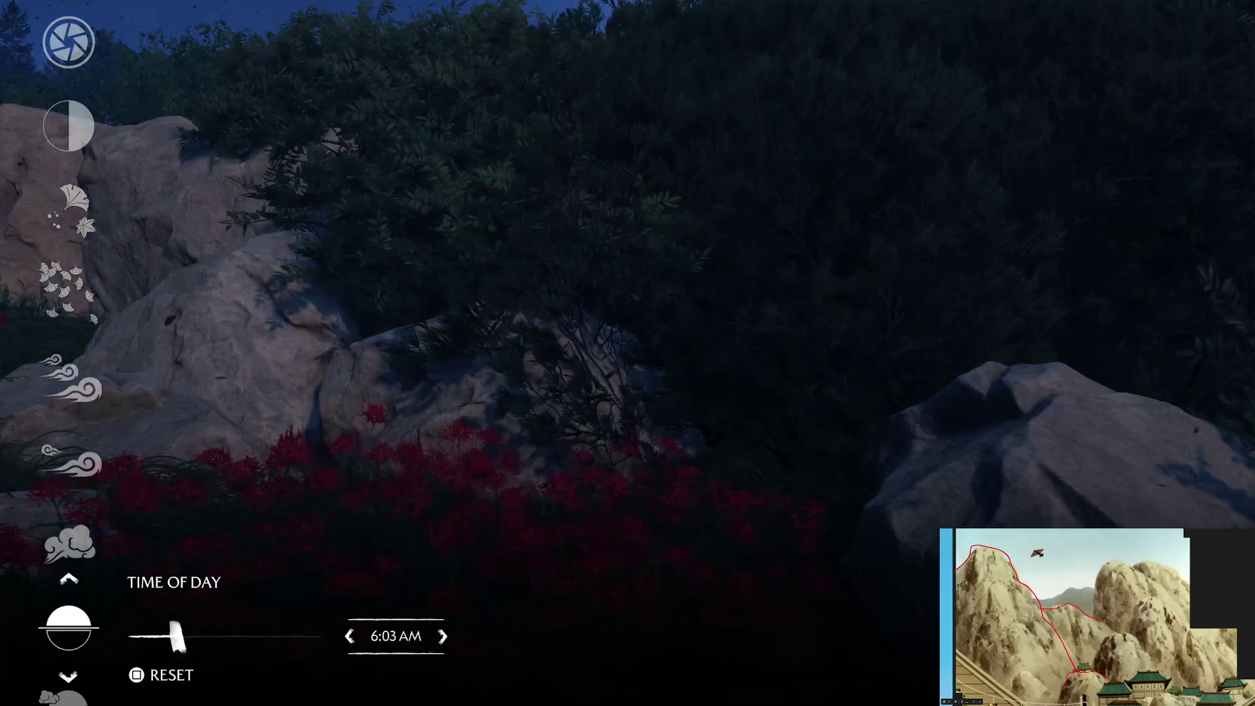
pyautogui.press('Right')
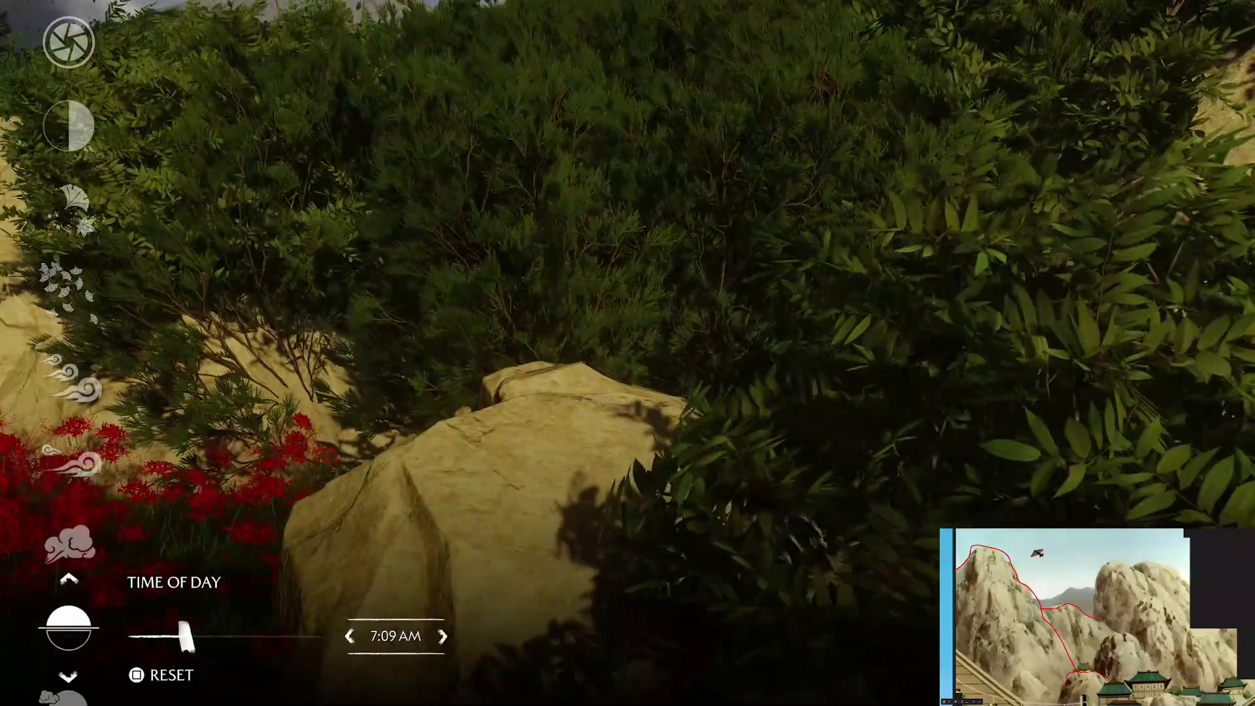
pyautogui.press('Right')
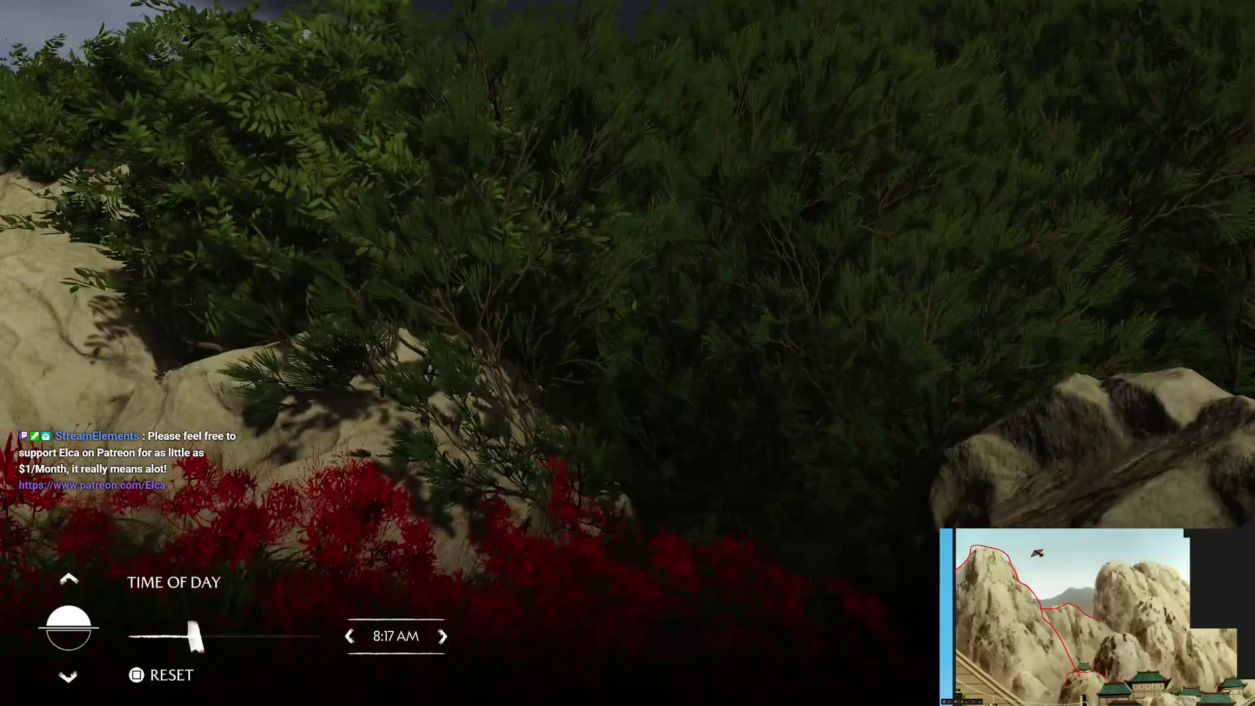
pyautogui.press('h')
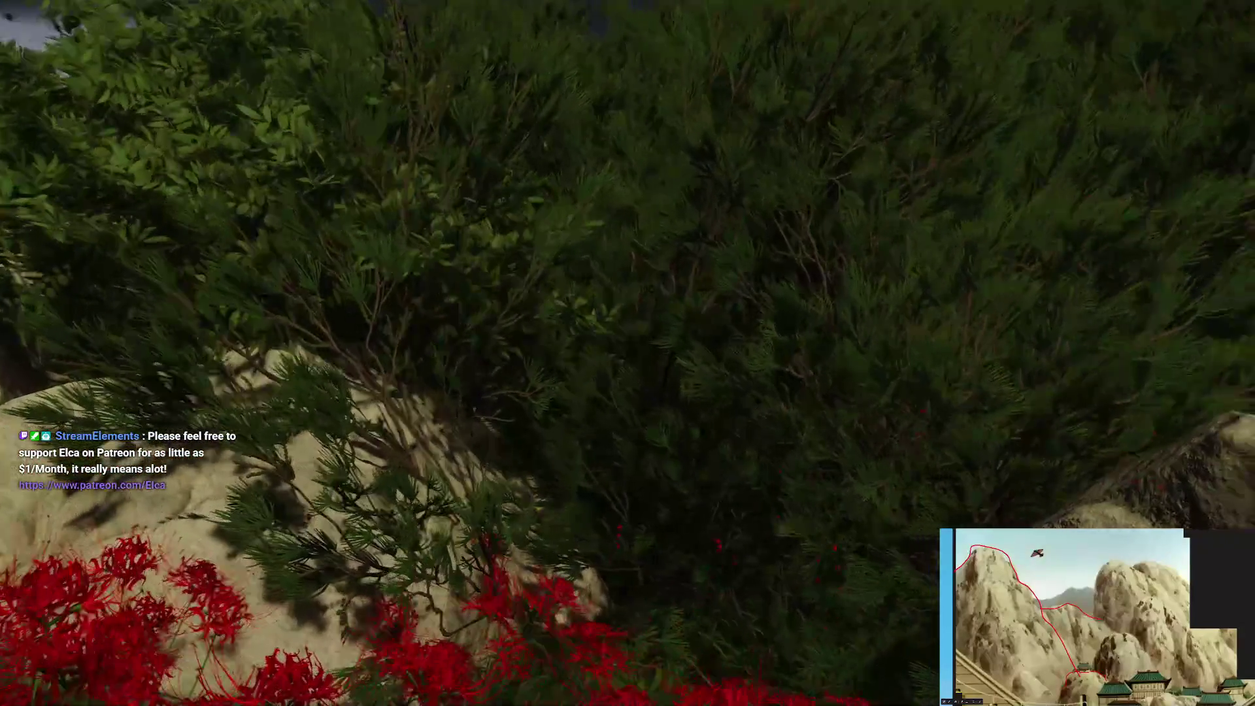
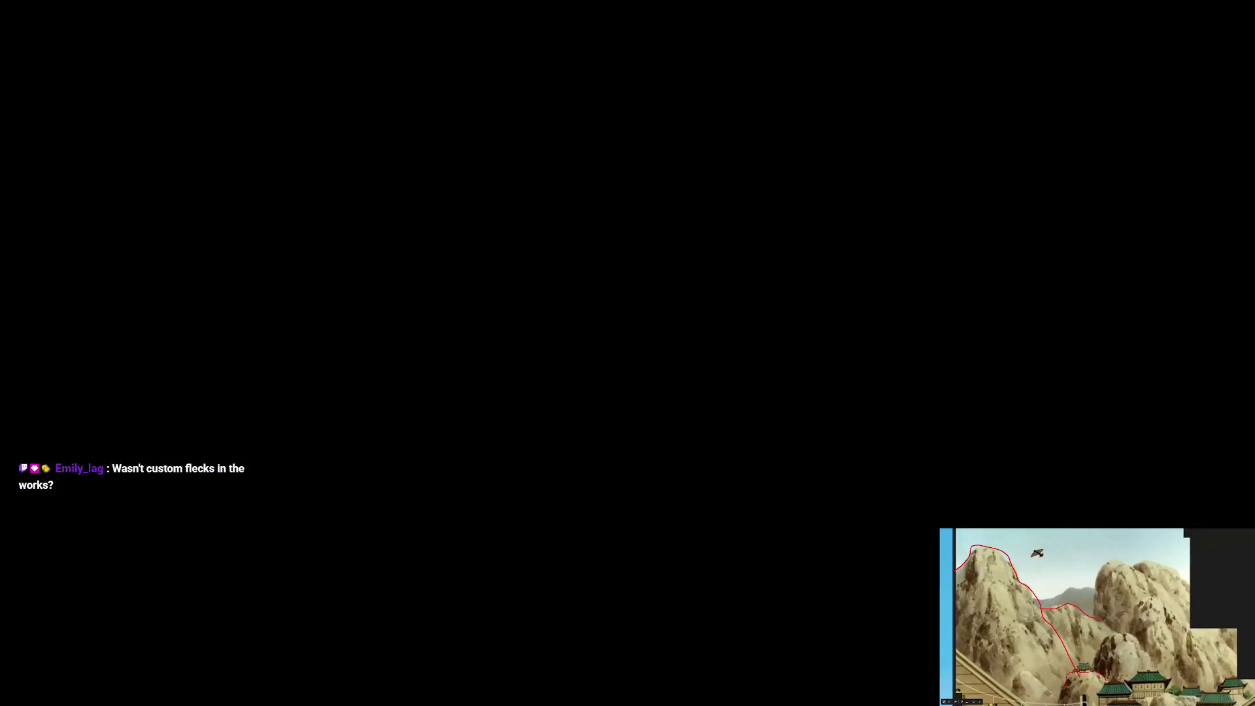
# Launch Dreams from the console home and go to the My Creations list
pyautogui.press('Right')
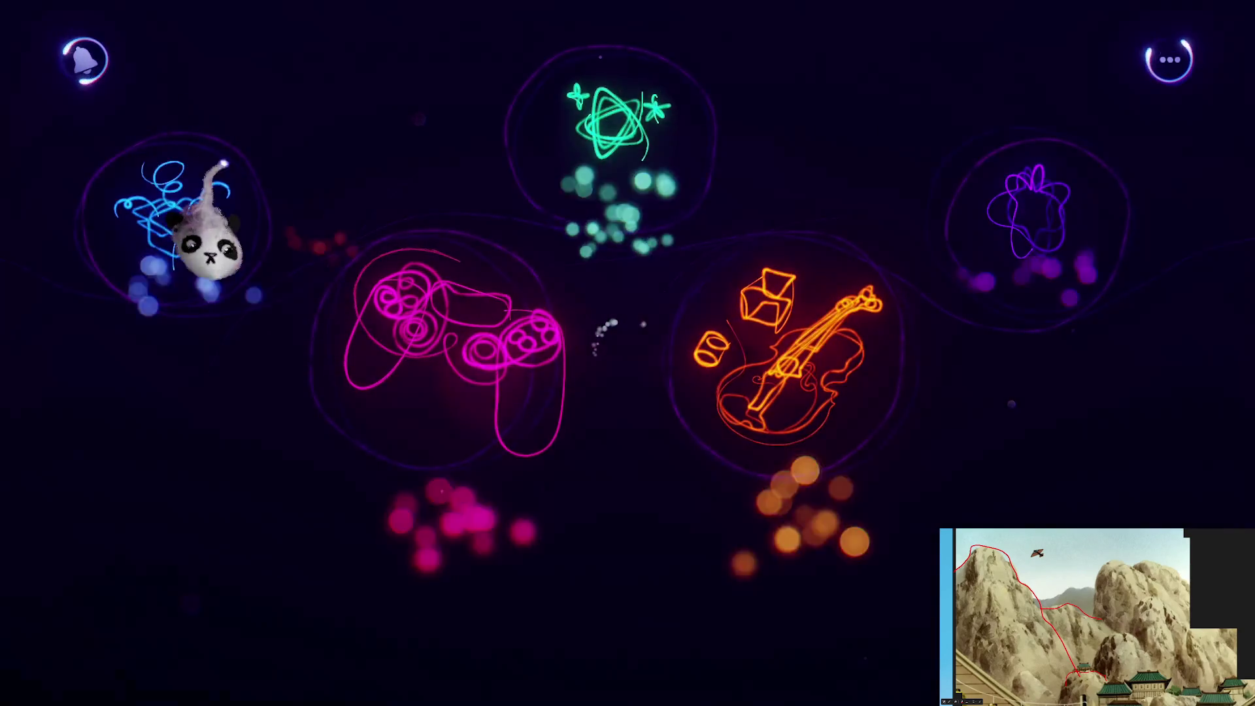
pyautogui.click(826, 331)
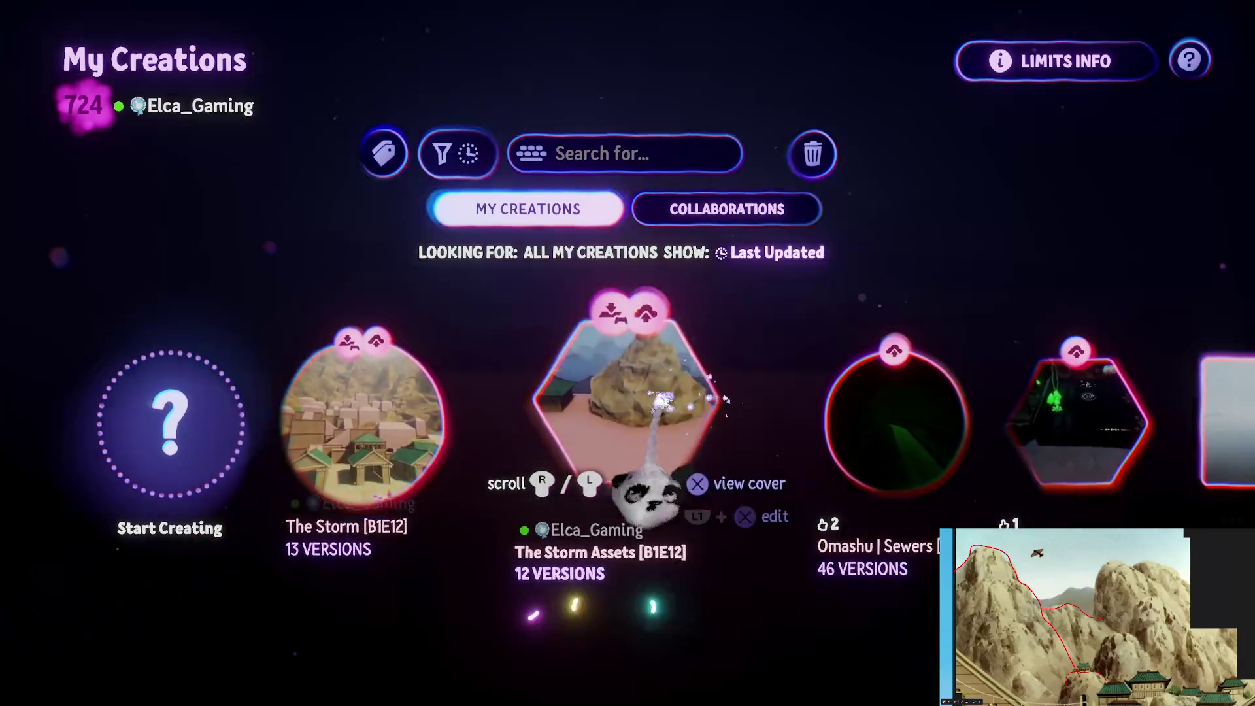
# Open the saved pagoda temple scene with the rocky mountain for editing
pyautogui.click(637, 457)
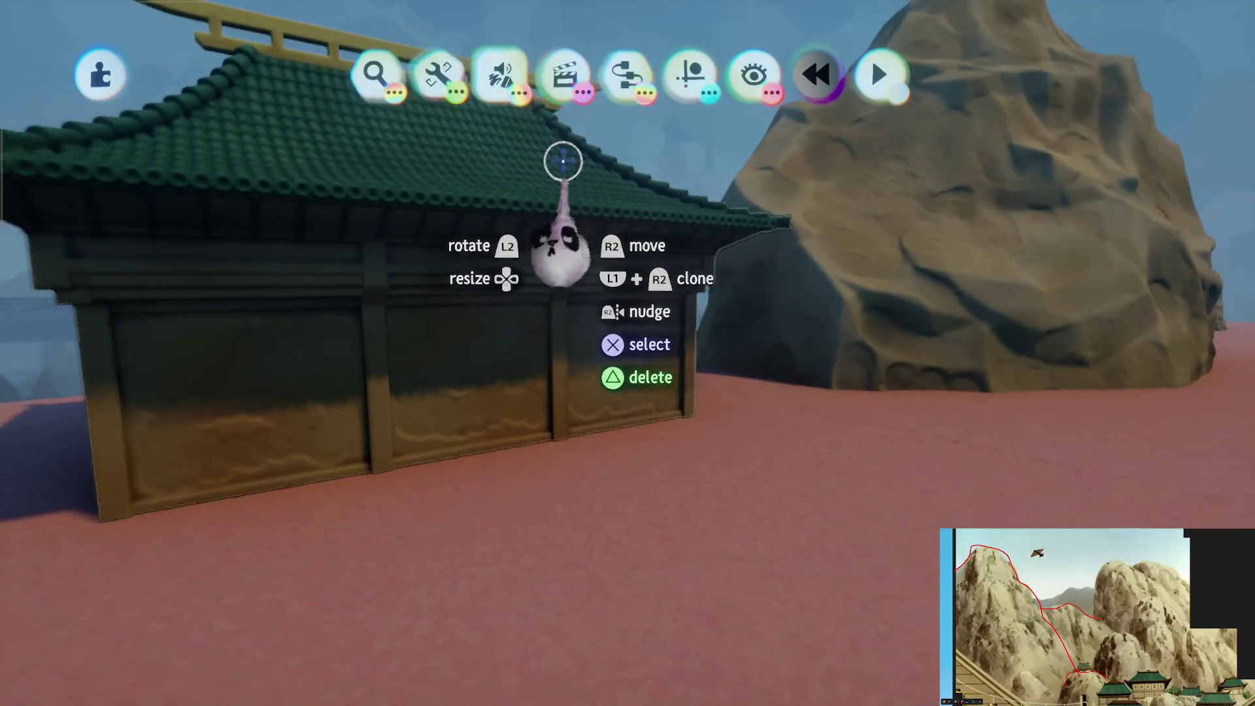
# Start a new sculpt with the Curve shape and a dark brown paint colour
pyautogui.click(504, 101)
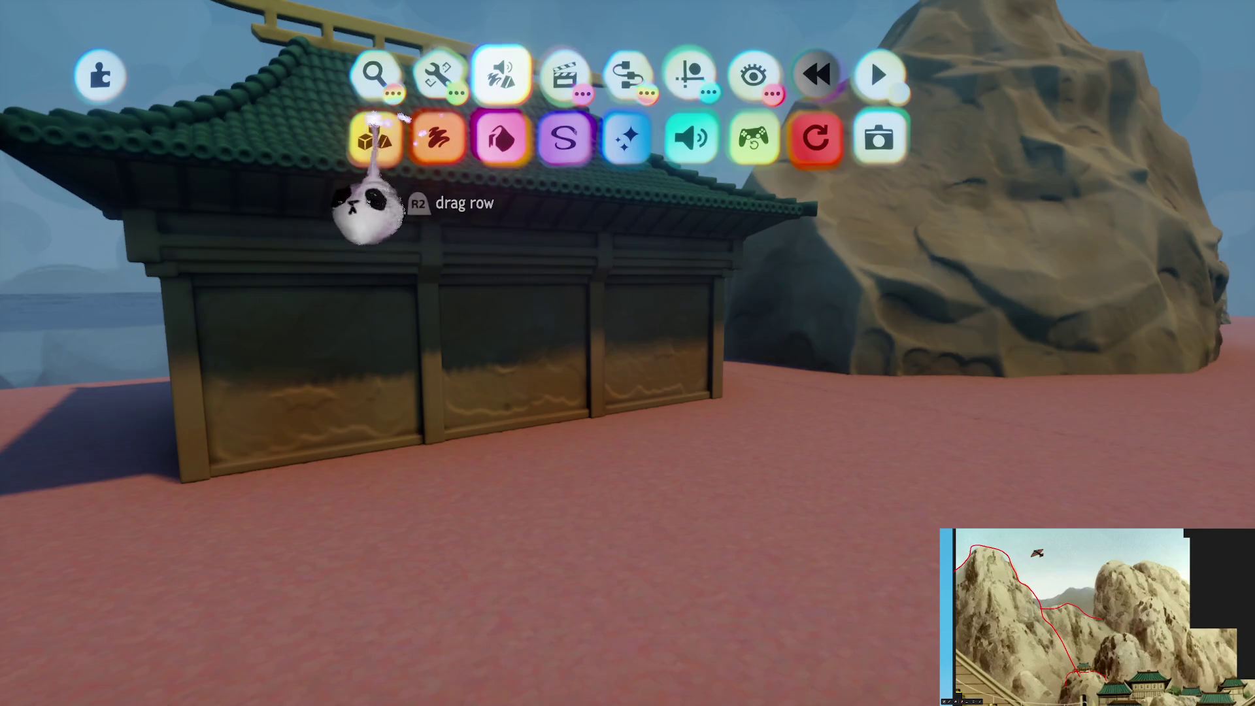
pyautogui.click(400, 127)
pyautogui.click(941, 139)
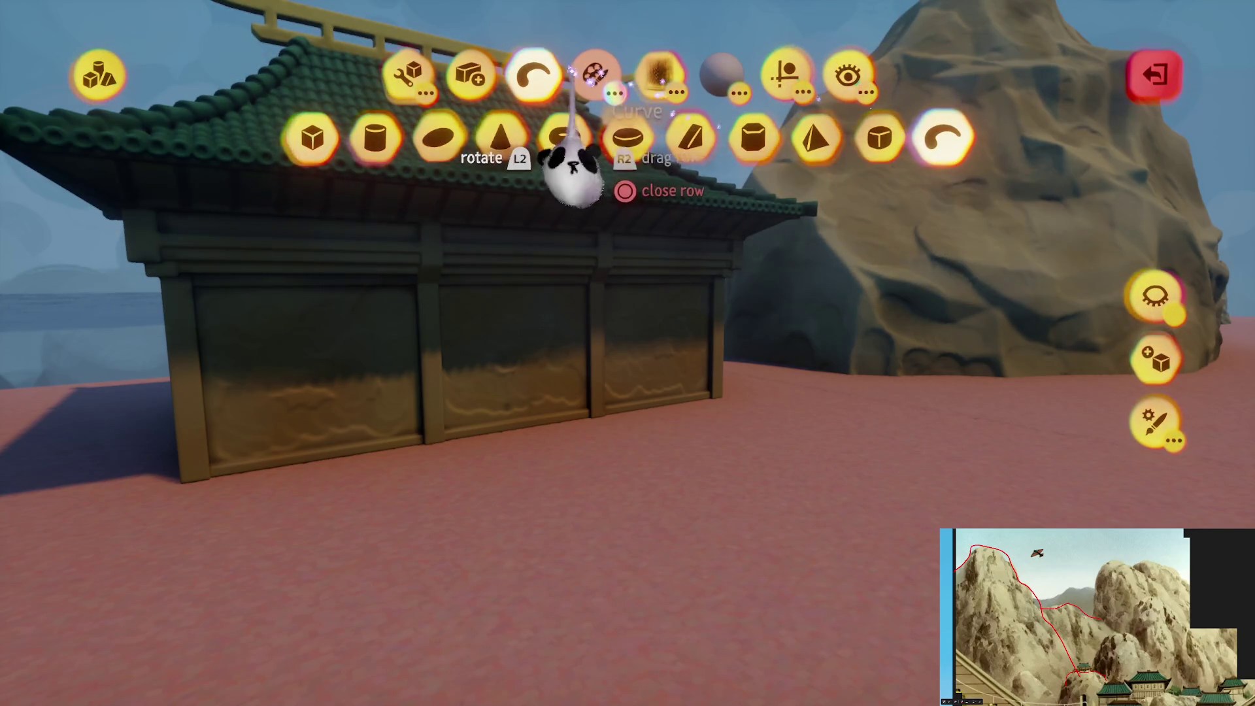
pyautogui.click(595, 74)
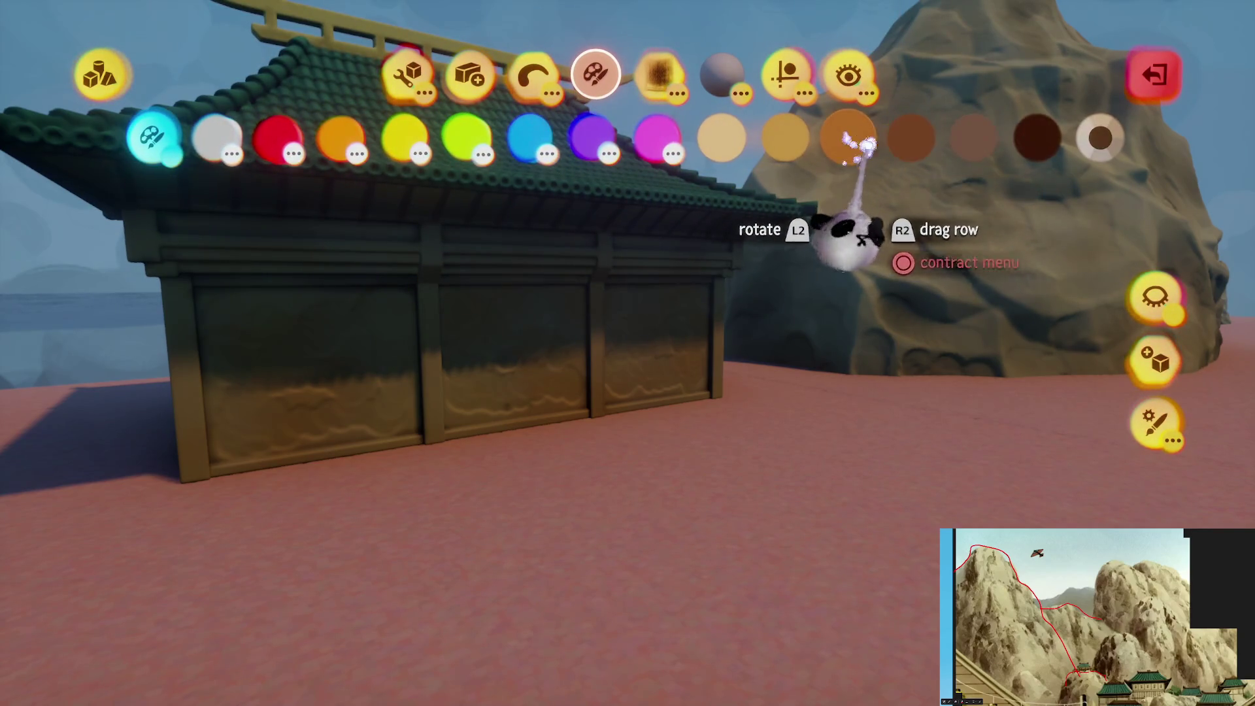
pyautogui.click(972, 137)
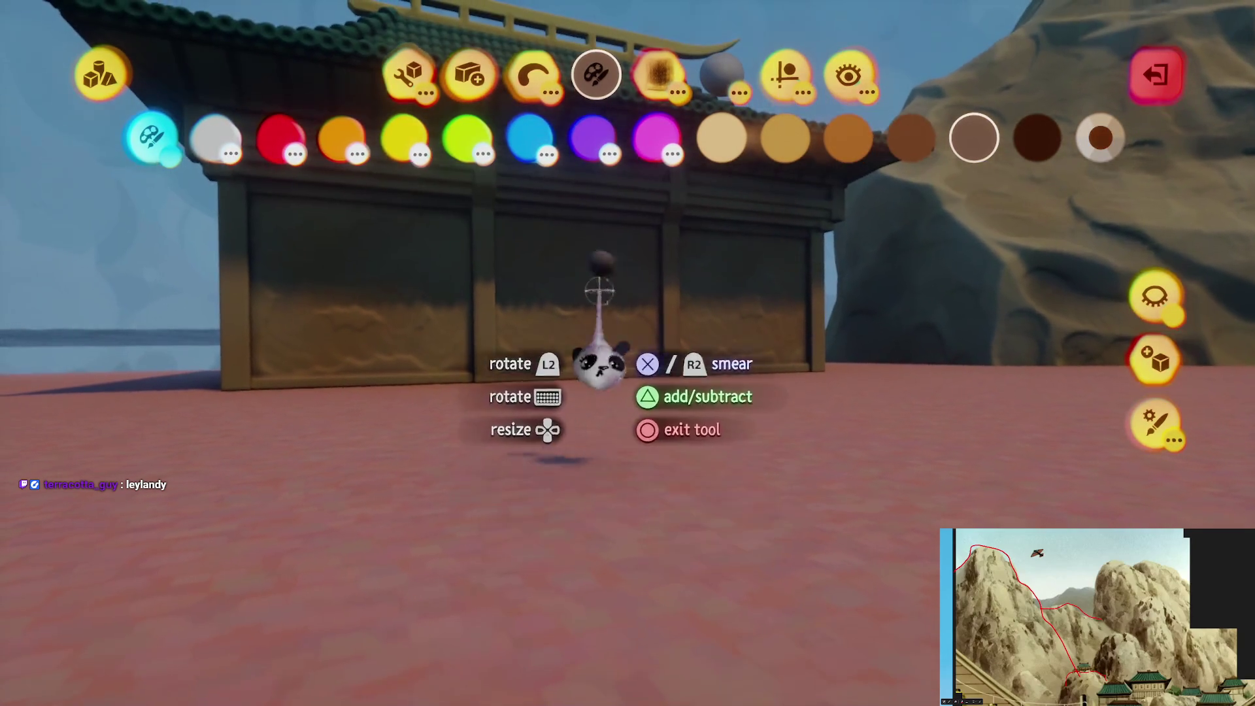
# Draw thick, twisting dark brown curve tubes rising from the ground before the temple
pyautogui.click(407, 75)
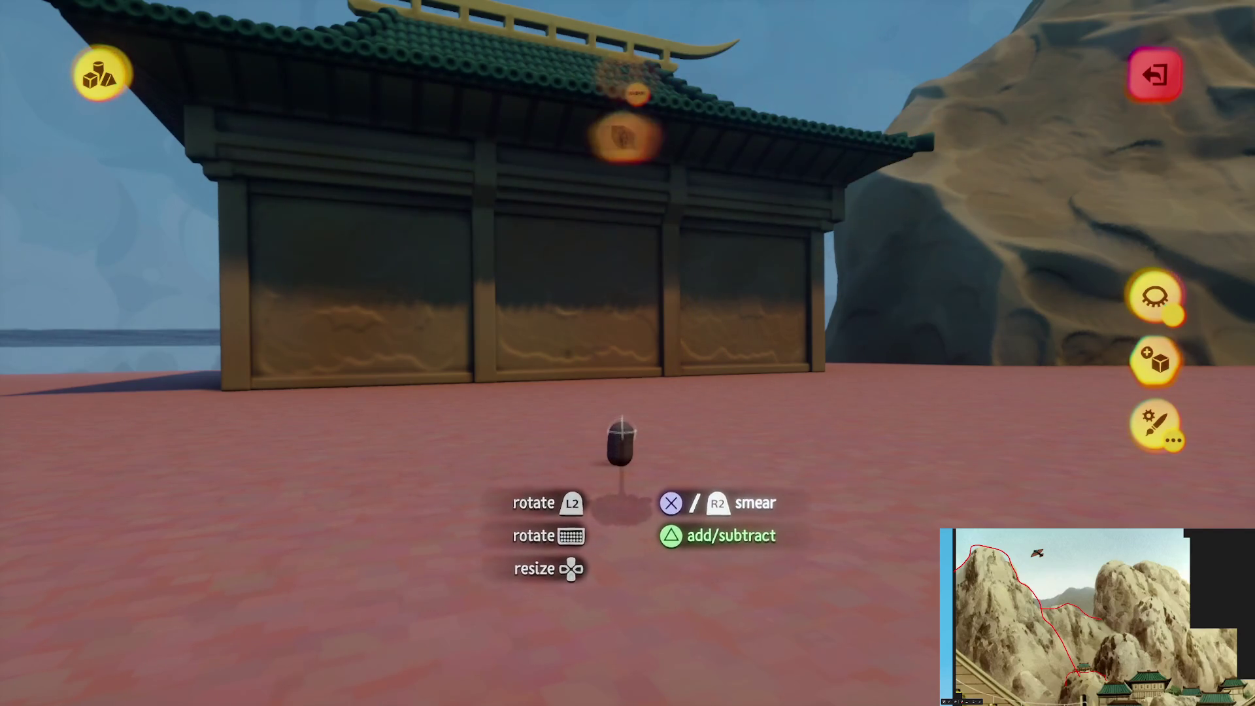
pyautogui.moveTo(610, 464)
pyautogui.mouseDown()
pyautogui.moveTo(597, 425)
pyautogui.moveTo(611, 422)
pyautogui.moveTo(568, 364)
pyautogui.moveTo(567, 295)
pyautogui.moveTo(630, 647)
pyautogui.moveTo(638, 588)
pyautogui.moveTo(560, 575)
pyautogui.moveTo(610, 533)
pyautogui.mouseUp()
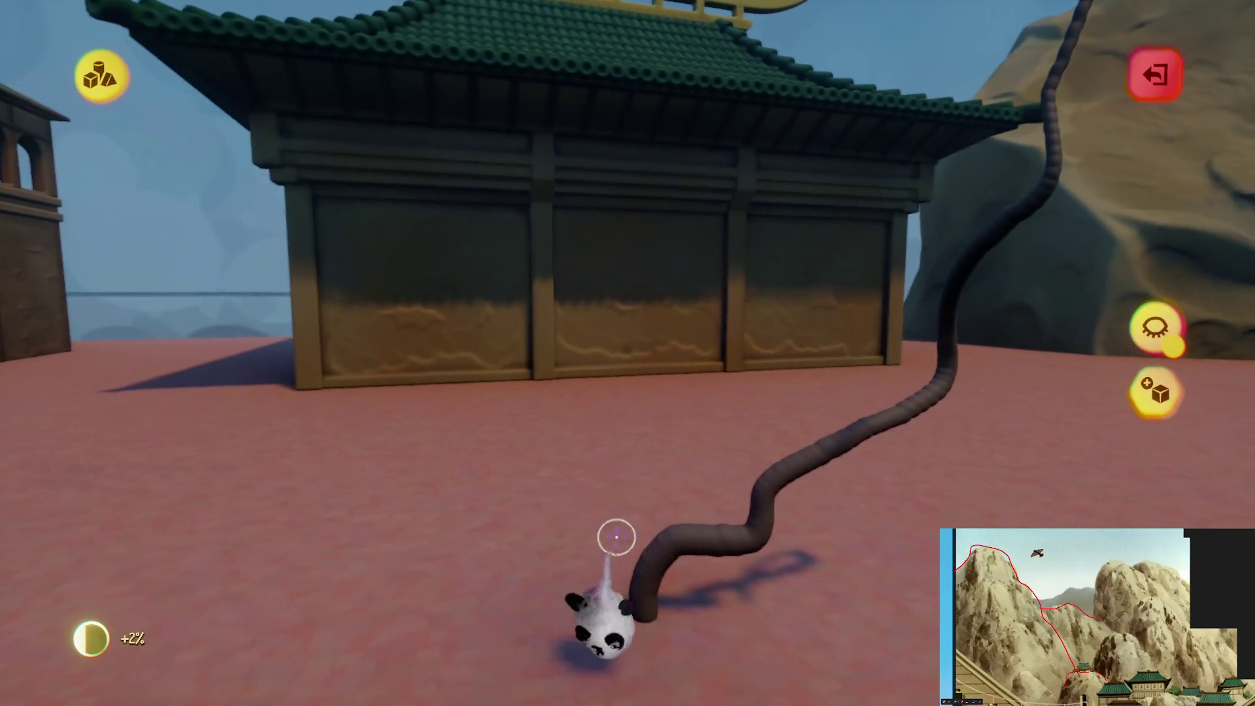
pyautogui.moveTo(649, 513)
pyautogui.mouseDown(button='middle')
pyautogui.moveTo(631, 517)
pyautogui.moveTo(671, 525)
pyautogui.mouseUp(button='middle')
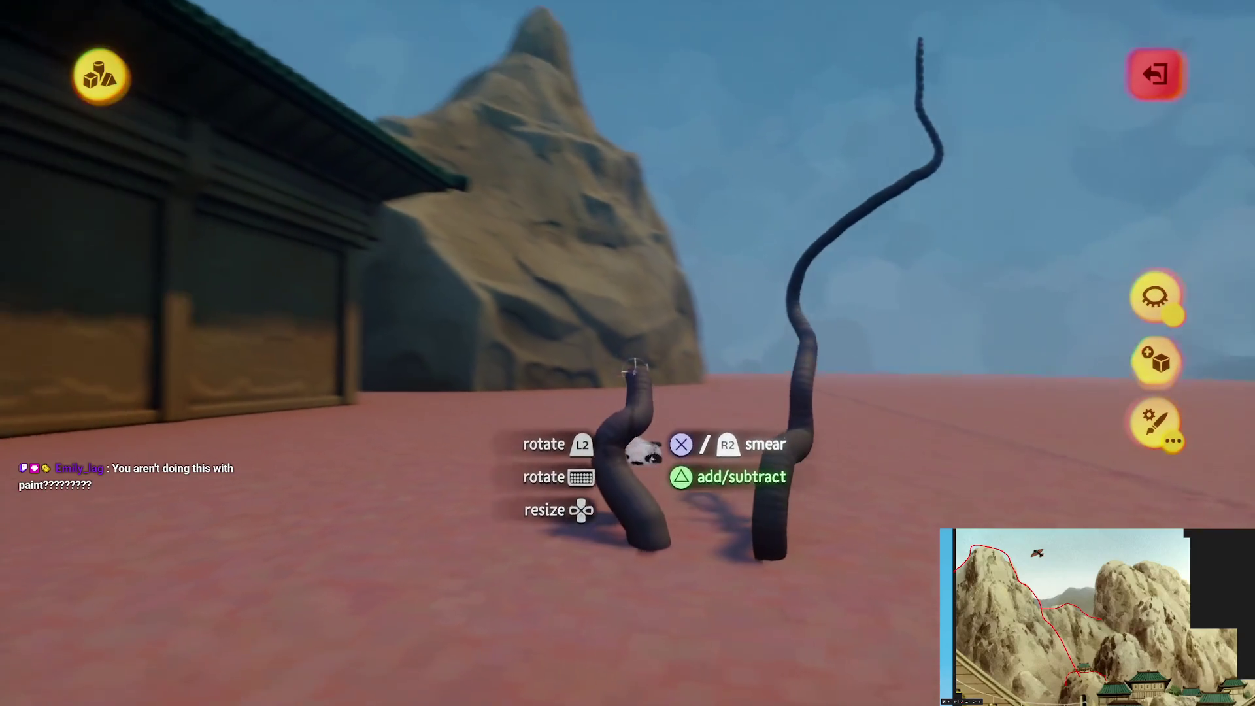
pyautogui.moveTo(633, 369)
pyautogui.mouseDown()
pyautogui.moveTo(602, 218)
pyautogui.moveTo(634, 134)
pyautogui.mouseUp()
pyautogui.moveTo(633, 134)
pyautogui.mouseDown(button='middle')
pyautogui.moveTo(644, 123)
pyautogui.moveTo(680, 504)
pyautogui.moveTo(653, 532)
pyautogui.moveTo(566, 410)
pyautogui.mouseUp(button='middle')
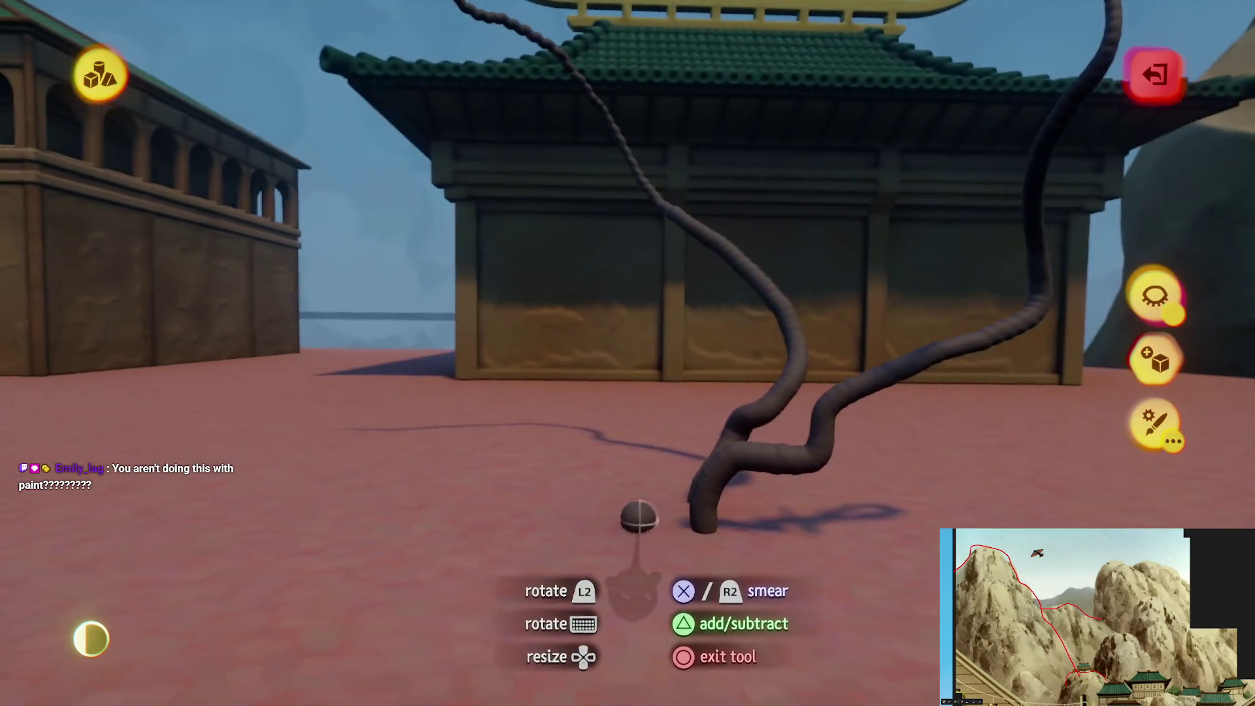
pyautogui.moveTo(638, 516); pyautogui.dragTo(640, 511, button='middle')
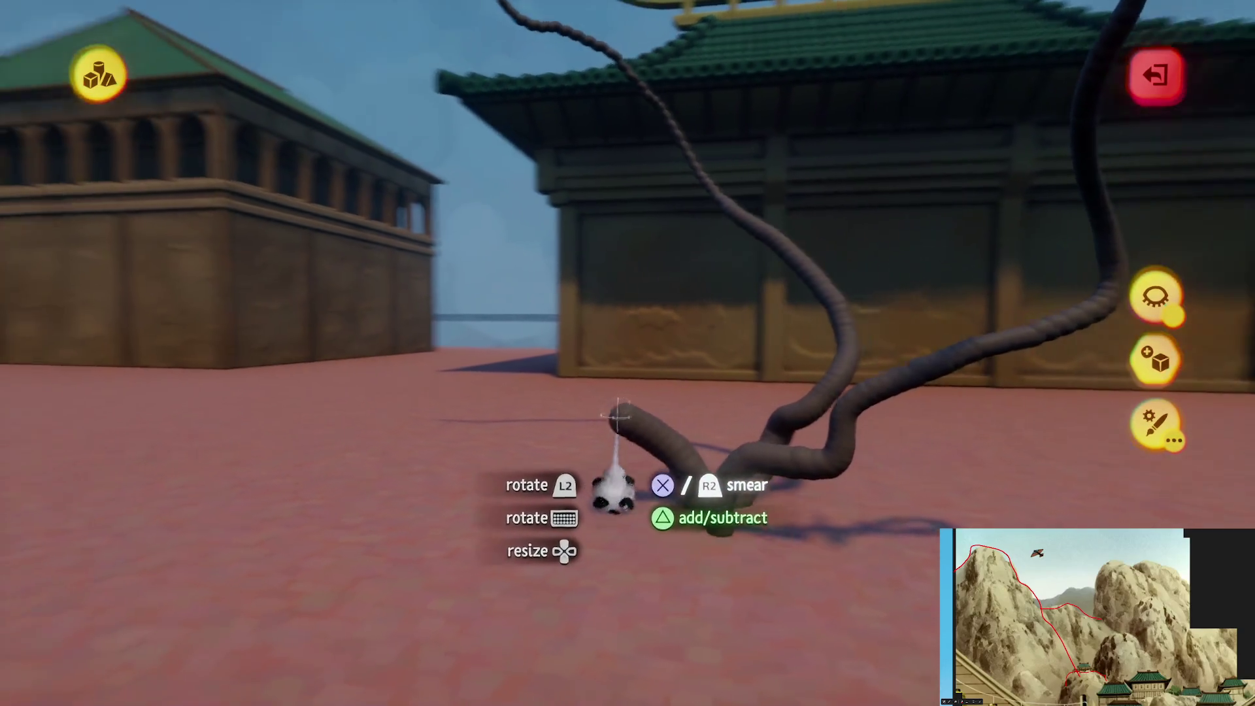
pyautogui.moveTo(619, 415)
pyautogui.mouseDown(button='middle')
pyautogui.moveTo(597, 350)
pyautogui.moveTo(607, 152)
pyautogui.moveTo(590, 196)
pyautogui.moveTo(569, 163)
pyautogui.moveTo(575, 111)
pyautogui.moveTo(637, 315)
pyautogui.moveTo(658, 467)
pyautogui.moveTo(641, 507)
pyautogui.moveTo(599, 435)
pyautogui.moveTo(608, 488)
pyautogui.moveTo(672, 488)
pyautogui.moveTo(651, 353)
pyautogui.moveTo(627, 425)
pyautogui.moveTo(616, 414)
pyautogui.moveTo(628, 421)
pyautogui.moveTo(630, 386)
pyautogui.moveTo(619, 413)
pyautogui.moveTo(628, 447)
pyautogui.mouseUp(button='middle')
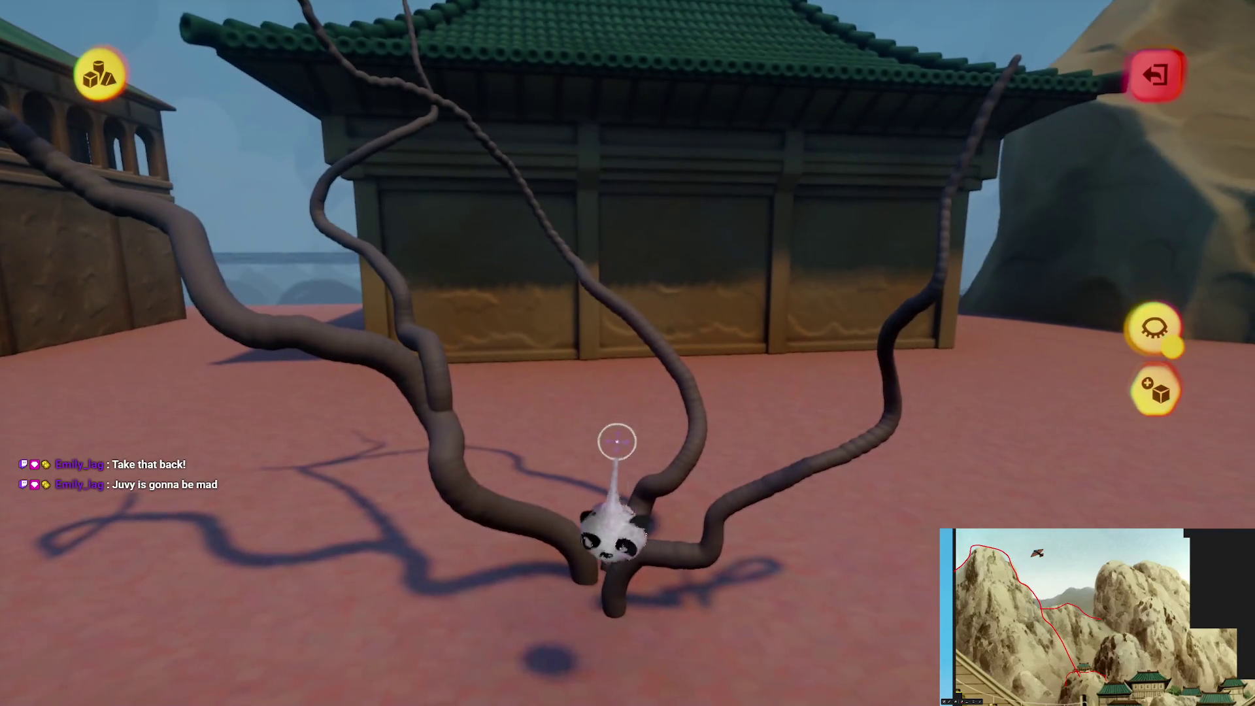
# Add thinner twisting limbs branching off the brown tubes, viewing the tree from several angles
pyautogui.moveTo(441, 371)
pyautogui.mouseDown(button='middle')
pyautogui.moveTo(610, 392)
pyautogui.moveTo(583, 448)
pyautogui.moveTo(629, 466)
pyautogui.moveTo(577, 477)
pyautogui.moveTo(644, 448)
pyautogui.moveTo(689, 462)
pyautogui.moveTo(679, 567)
pyautogui.moveTo(660, 532)
pyautogui.moveTo(673, 526)
pyautogui.moveTo(647, 618)
pyautogui.moveTo(650, 573)
pyautogui.moveTo(649, 599)
pyautogui.moveTo(634, 592)
pyautogui.moveTo(675, 577)
pyautogui.moveTo(622, 621)
pyautogui.moveTo(639, 476)
pyautogui.moveTo(594, 504)
pyautogui.moveTo(593, 481)
pyautogui.moveTo(584, 486)
pyautogui.moveTo(610, 470)
pyautogui.moveTo(610, 434)
pyautogui.moveTo(611, 457)
pyautogui.moveTo(678, 482)
pyautogui.moveTo(583, 550)
pyautogui.mouseUp(button='middle')
pyautogui.moveTo(567, 608)
pyautogui.mouseDown(button='middle')
pyautogui.moveTo(560, 397)
pyautogui.moveTo(603, 392)
pyautogui.moveTo(601, 499)
pyautogui.moveTo(616, 499)
pyautogui.moveTo(621, 549)
pyautogui.mouseUp(button='middle')
pyautogui.moveTo(626, 338)
pyautogui.mouseDown(button='middle')
pyautogui.moveTo(622, 353)
pyautogui.moveTo(615, 325)
pyautogui.moveTo(610, 351)
pyautogui.moveTo(615, 333)
pyautogui.moveTo(647, 405)
pyautogui.moveTo(610, 325)
pyautogui.moveTo(613, 345)
pyautogui.mouseUp(button='middle')
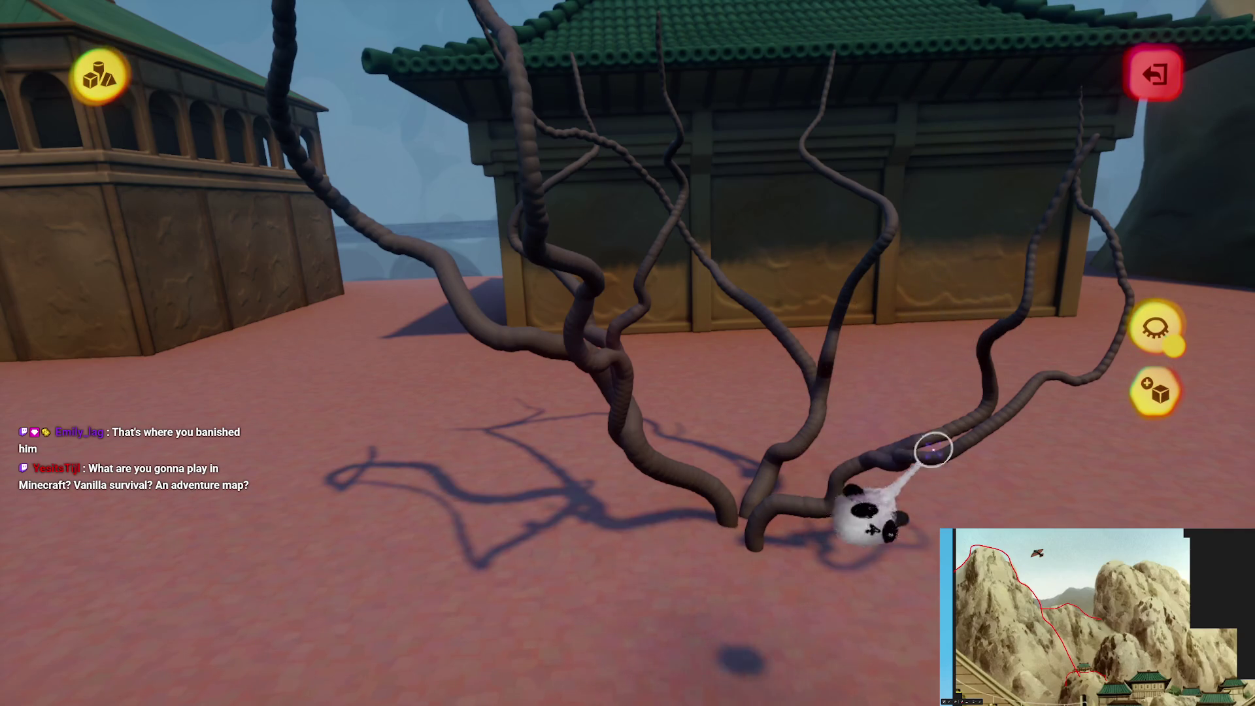
pyautogui.moveTo(630, 672)
pyautogui.mouseDown(button='middle')
pyautogui.moveTo(719, 667)
pyautogui.moveTo(708, 575)
pyautogui.moveTo(743, 546)
pyautogui.moveTo(617, 378)
pyautogui.moveTo(650, 448)
pyautogui.moveTo(622, 392)
pyautogui.moveTo(611, 448)
pyautogui.moveTo(591, 353)
pyautogui.moveTo(577, 393)
pyautogui.mouseUp(button='middle')
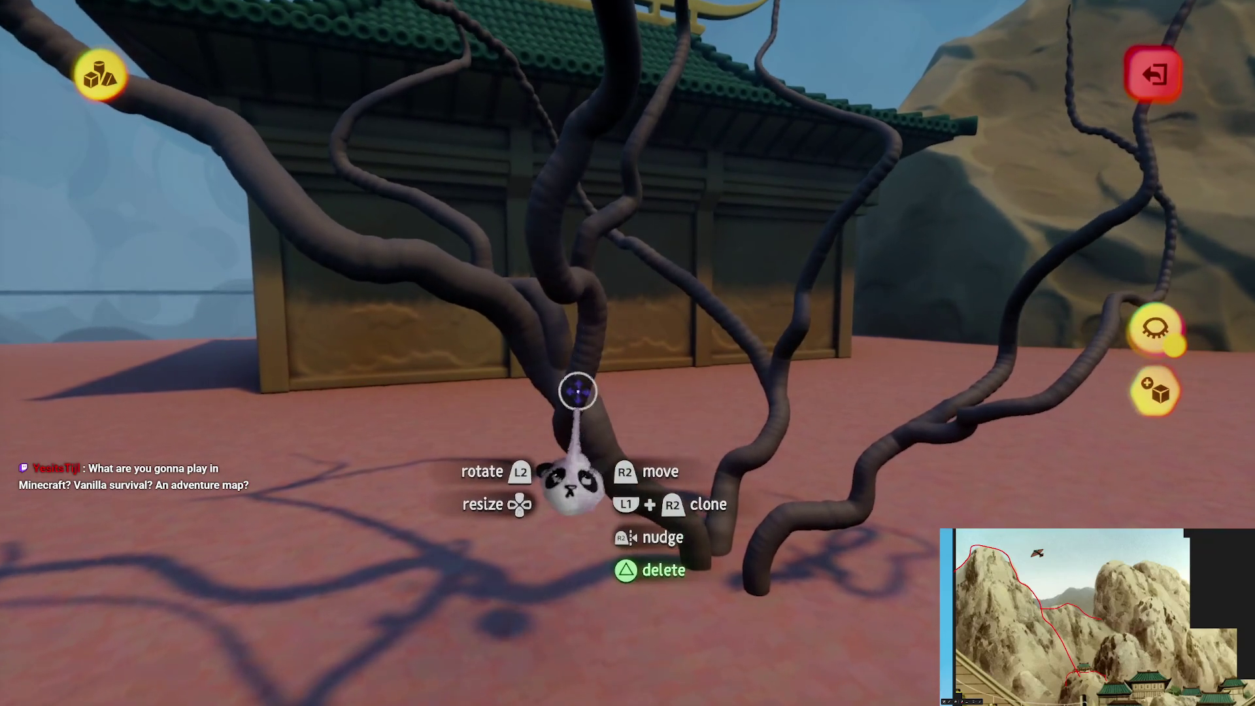
# Grab the brown tube tree and place it centred in front of the temple
pyautogui.moveTo(579, 381); pyautogui.dragTo(578, 382)
pyautogui.moveTo(586, 288); pyautogui.dragTo(628, 324)
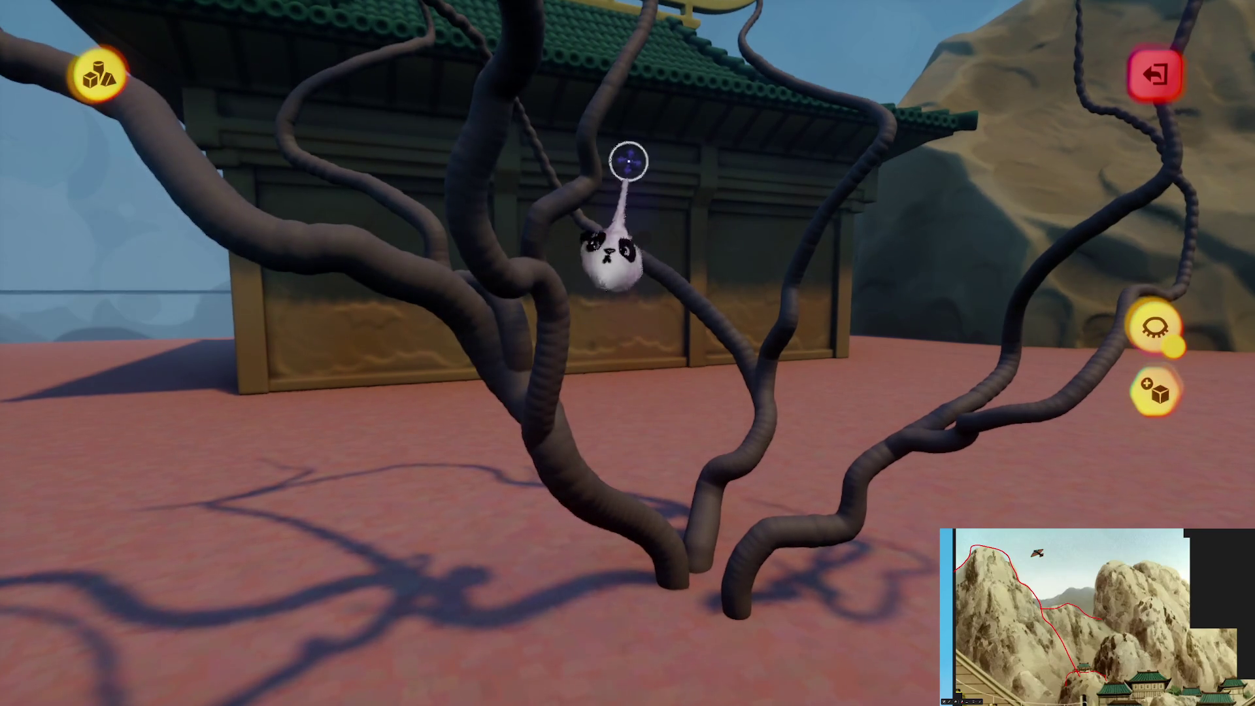
pyautogui.moveTo(566, 222)
pyautogui.mouseDown(button='middle')
pyautogui.moveTo(622, 462)
pyautogui.moveTo(650, 490)
pyautogui.moveTo(620, 513)
pyautogui.mouseUp(button='middle')
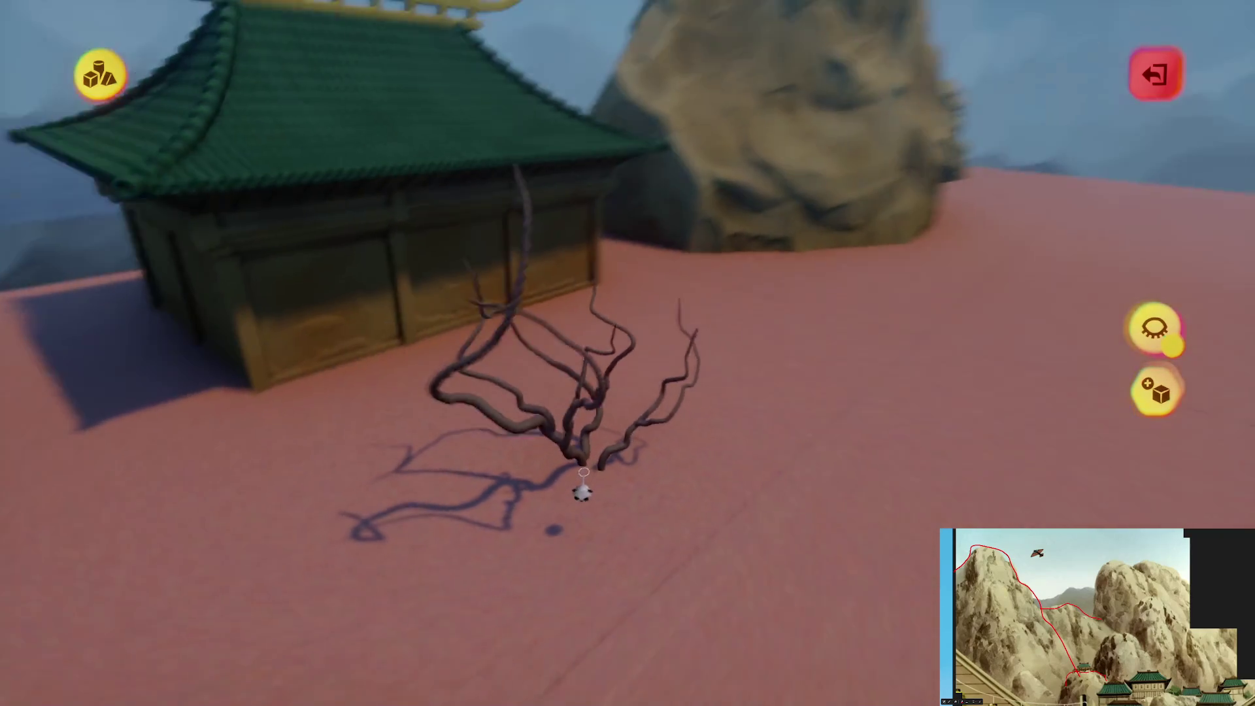
pyautogui.moveTo(584, 472)
pyautogui.mouseDown(button='middle')
pyautogui.moveTo(577, 481)
pyautogui.moveTo(580, 462)
pyautogui.moveTo(583, 477)
pyautogui.moveTo(599, 468)
pyautogui.moveTo(605, 409)
pyautogui.moveTo(507, 481)
pyautogui.moveTo(569, 521)
pyautogui.moveTo(573, 480)
pyautogui.moveTo(542, 422)
pyautogui.mouseUp(button='middle')
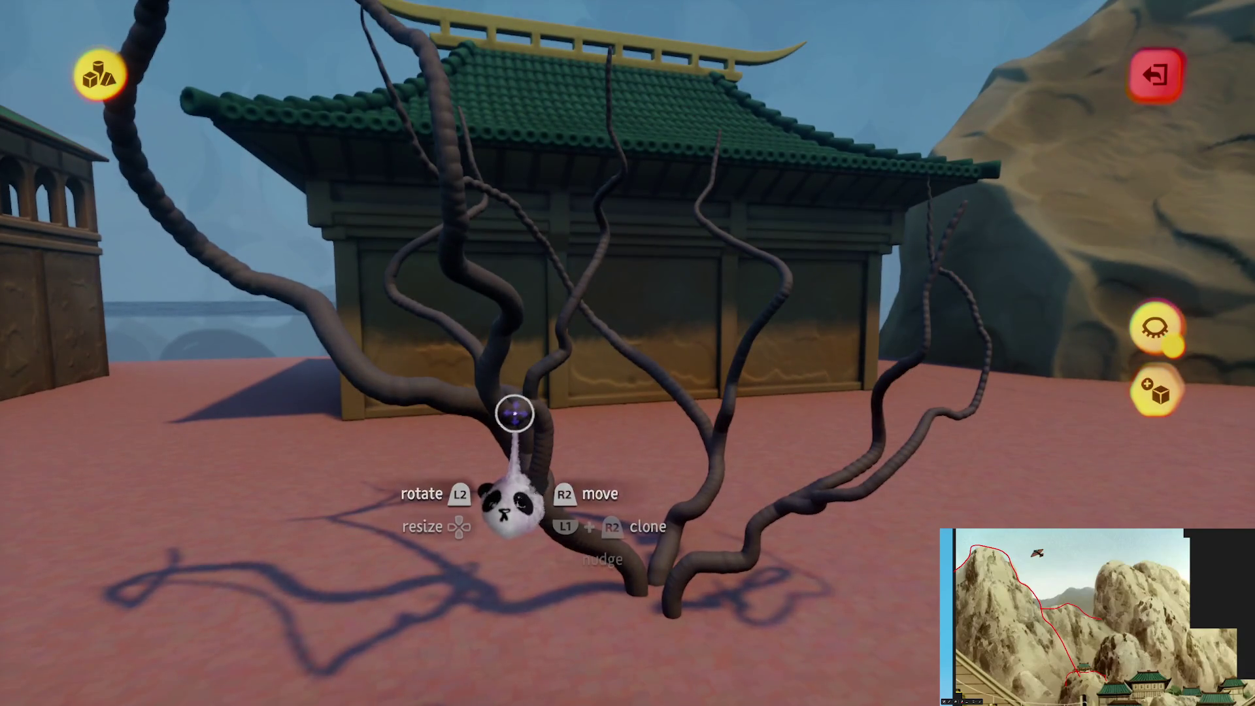
pyautogui.moveTo(523, 467)
pyautogui.mouseDown()
pyautogui.moveTo(614, 421)
pyautogui.moveTo(597, 456)
pyautogui.moveTo(596, 400)
pyautogui.moveTo(568, 400)
pyautogui.moveTo(561, 424)
pyautogui.moveTo(622, 412)
pyautogui.moveTo(601, 425)
pyautogui.moveTo(602, 366)
pyautogui.mouseUp()
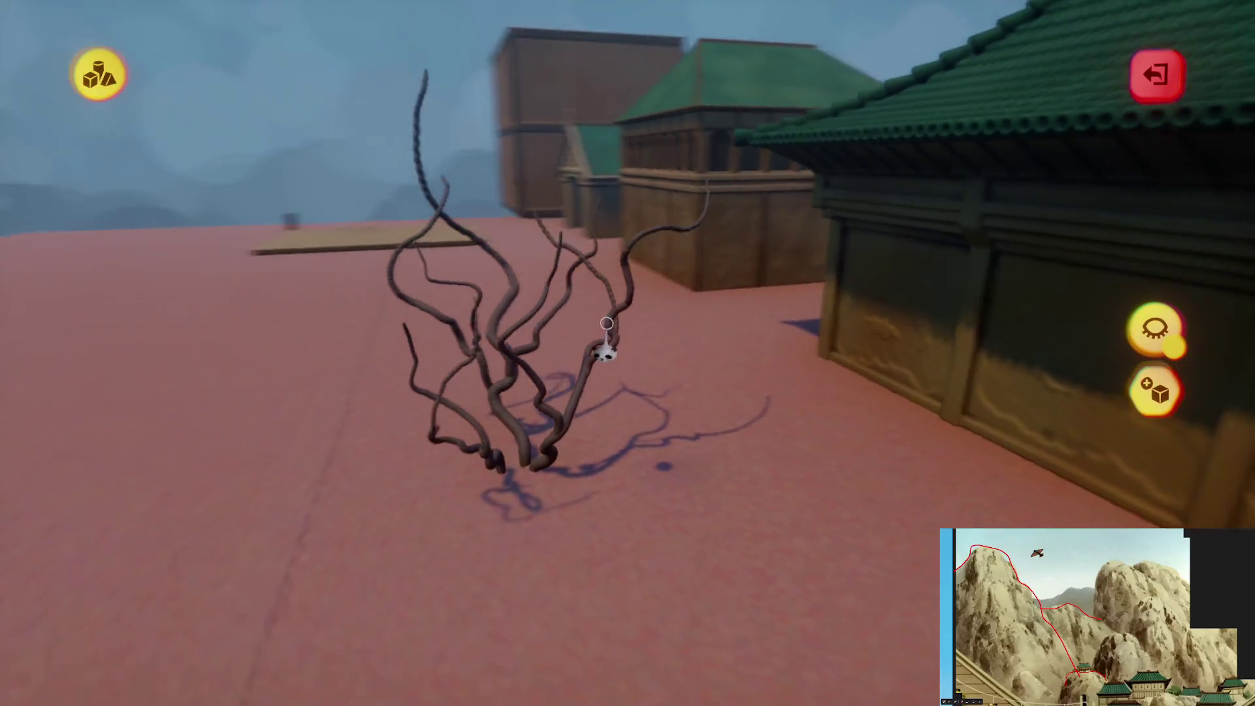
pyautogui.moveTo(606, 323)
pyautogui.mouseDown()
pyautogui.moveTo(588, 442)
pyautogui.moveTo(594, 430)
pyautogui.moveTo(638, 448)
pyautogui.moveTo(577, 492)
pyautogui.moveTo(590, 471)
pyautogui.moveTo(568, 233)
pyautogui.moveTo(628, 353)
pyautogui.mouseUp()
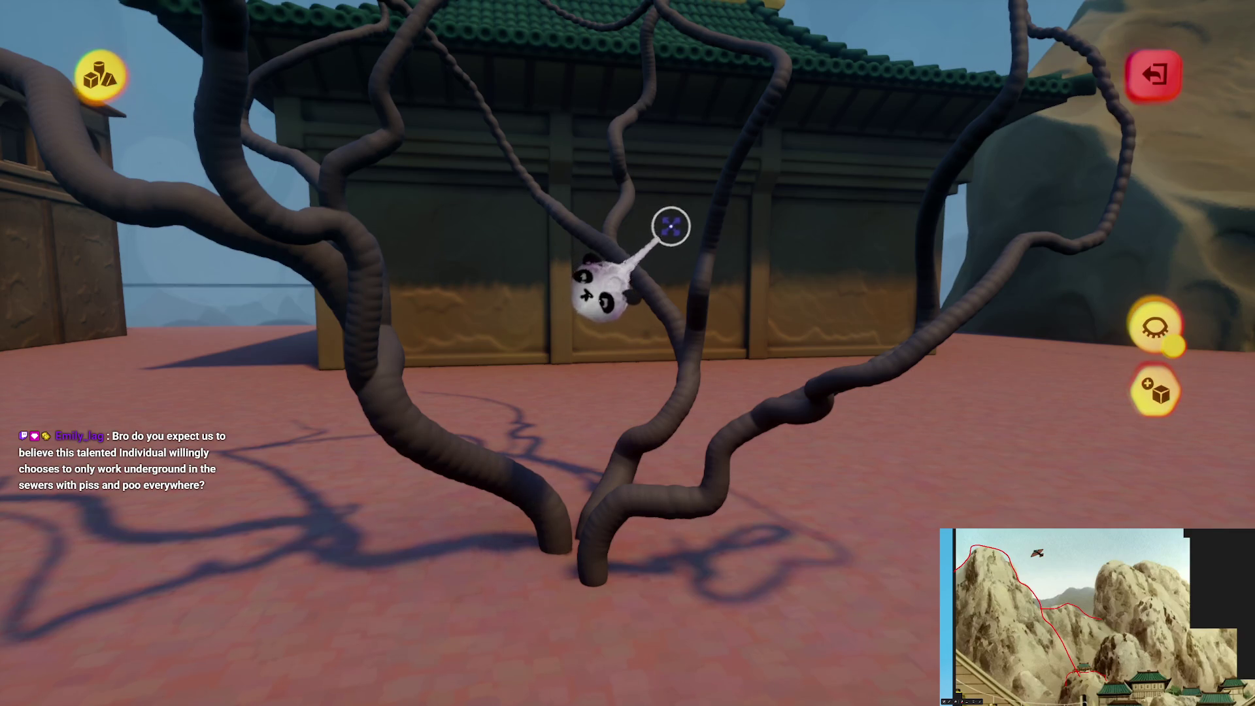
# Reopen sculpting on the branch tree, inspect it from several angles, then exit Sculpt Mode
pyautogui.moveTo(460, 404)
pyautogui.mouseDown()
pyautogui.moveTo(386, 449)
pyautogui.moveTo(344, 440)
pyautogui.moveTo(409, 574)
pyautogui.moveTo(662, 502)
pyautogui.mouseUp()
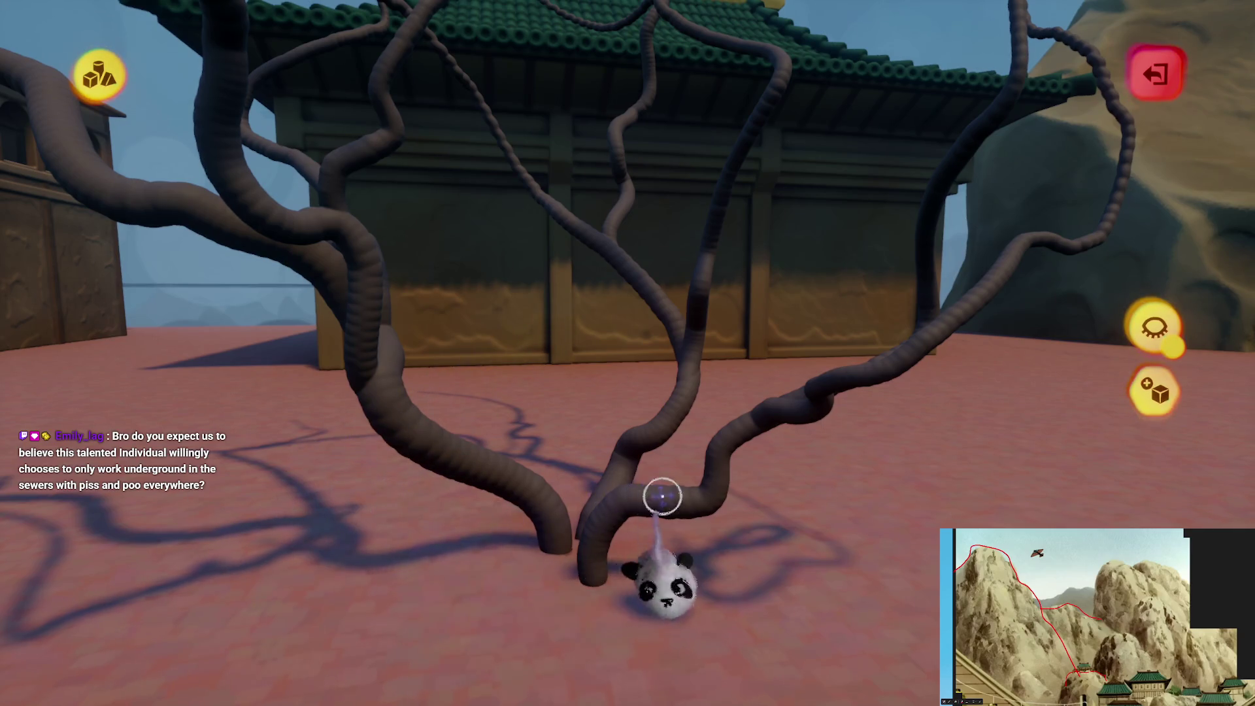
pyautogui.moveTo(526, 470); pyautogui.dragTo(536, 511)
pyautogui.click(545, 504)
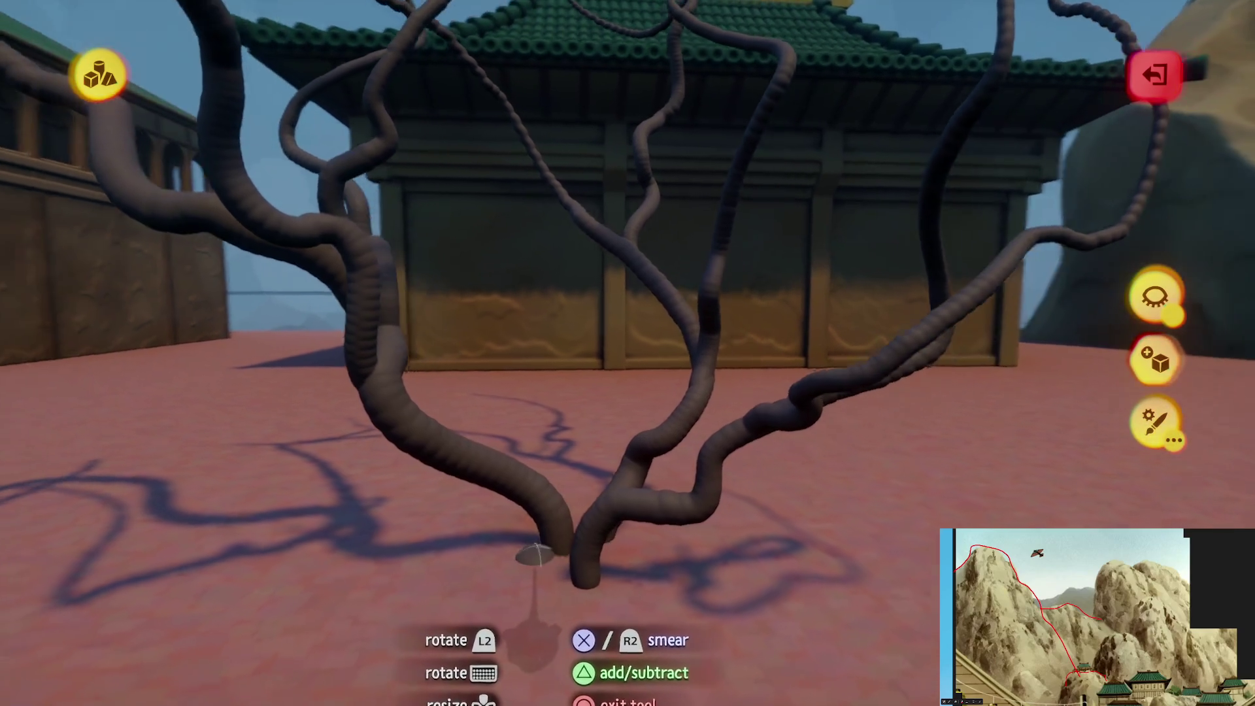
pyautogui.moveTo(535, 554)
pyautogui.mouseDown(button='middle')
pyautogui.moveTo(560, 552)
pyautogui.moveTo(564, 566)
pyautogui.moveTo(554, 396)
pyautogui.moveTo(590, 314)
pyautogui.mouseUp(button='middle')
pyautogui.moveTo(592, 366)
pyautogui.mouseDown(button='middle')
pyautogui.moveTo(597, 330)
pyautogui.moveTo(560, 247)
pyautogui.moveTo(593, 408)
pyautogui.moveTo(588, 532)
pyautogui.moveTo(672, 532)
pyautogui.moveTo(626, 493)
pyautogui.mouseUp(button='middle')
pyautogui.moveTo(621, 529)
pyautogui.mouseDown()
pyautogui.moveTo(639, 406)
pyautogui.moveTo(645, 414)
pyautogui.moveTo(645, 477)
pyautogui.moveTo(671, 487)
pyautogui.moveTo(650, 482)
pyautogui.moveTo(641, 426)
pyautogui.moveTo(641, 488)
pyautogui.moveTo(610, 392)
pyautogui.moveTo(602, 414)
pyautogui.moveTo(532, 440)
pyautogui.moveTo(537, 469)
pyautogui.moveTo(568, 482)
pyautogui.moveTo(540, 440)
pyautogui.moveTo(549, 425)
pyautogui.moveTo(529, 347)
pyautogui.moveTo(554, 400)
pyautogui.moveTo(568, 350)
pyautogui.moveTo(598, 350)
pyautogui.moveTo(598, 408)
pyautogui.mouseUp()
pyautogui.moveTo(603, 345)
pyautogui.mouseDown()
pyautogui.moveTo(597, 261)
pyautogui.moveTo(627, 350)
pyautogui.moveTo(541, 398)
pyautogui.moveTo(411, 92)
pyautogui.mouseUp()
pyautogui.press('Escape')
# Apply a slight Reduce Detail to the dark branch tree sculpt
pyautogui.click(438, 74)
pyautogui.click(943, 137)
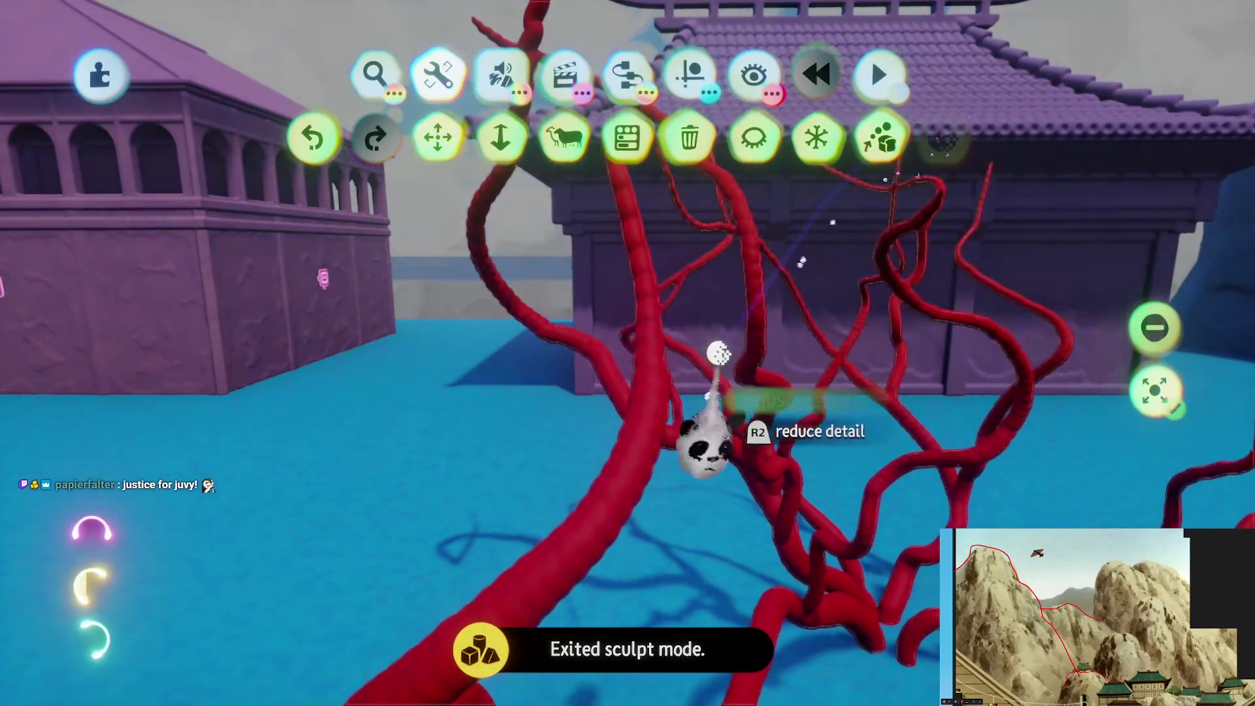
pyautogui.click(636, 441)
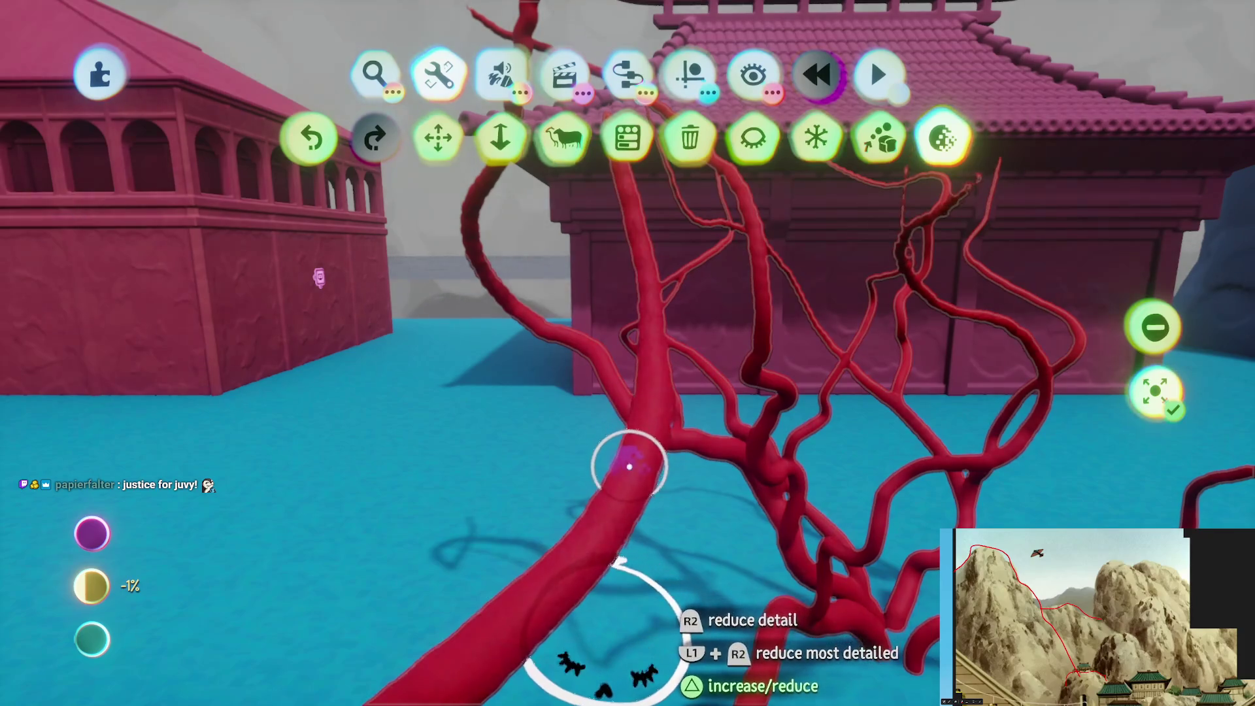
pyautogui.press('Escape')
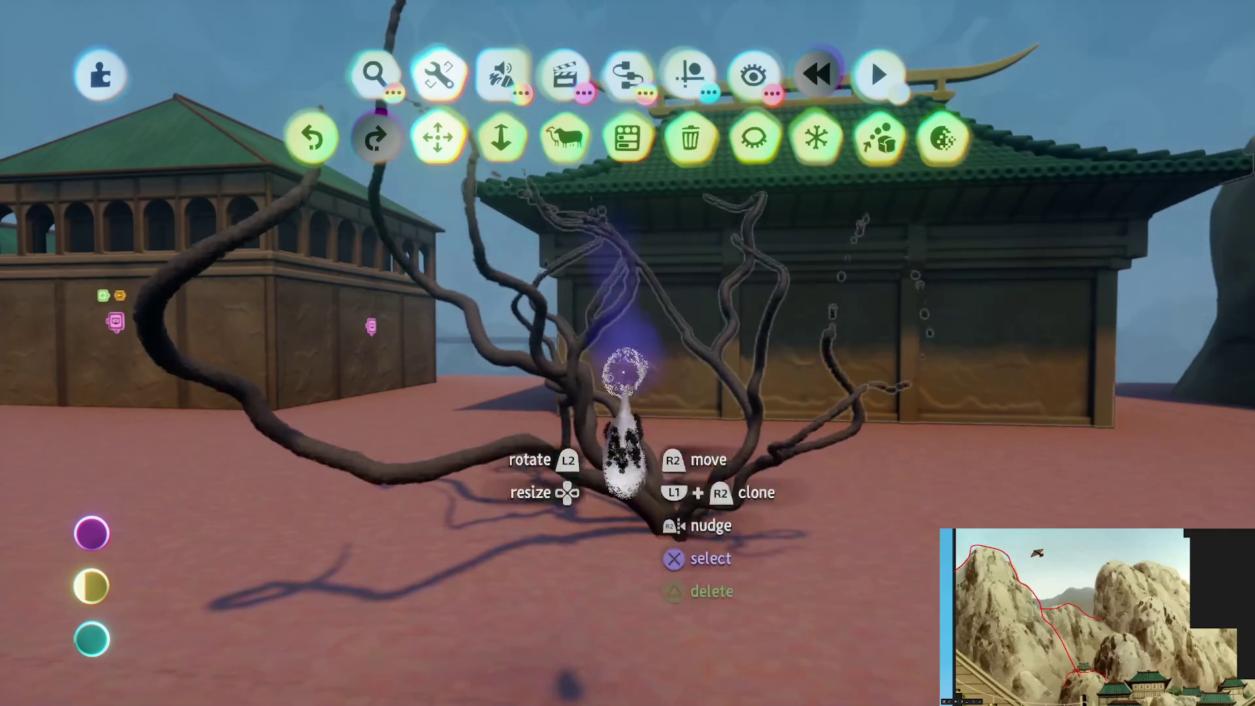
pyautogui.press('Escape')
# Bring the tool menus back and pick a new editing mode from the Modes list
pyautogui.moveTo(617, 472)
pyautogui.mouseDown()
pyautogui.moveTo(614, 503)
pyautogui.moveTo(655, 481)
pyautogui.moveTo(586, 367)
pyautogui.mouseUp()
pyautogui.press('Escape')
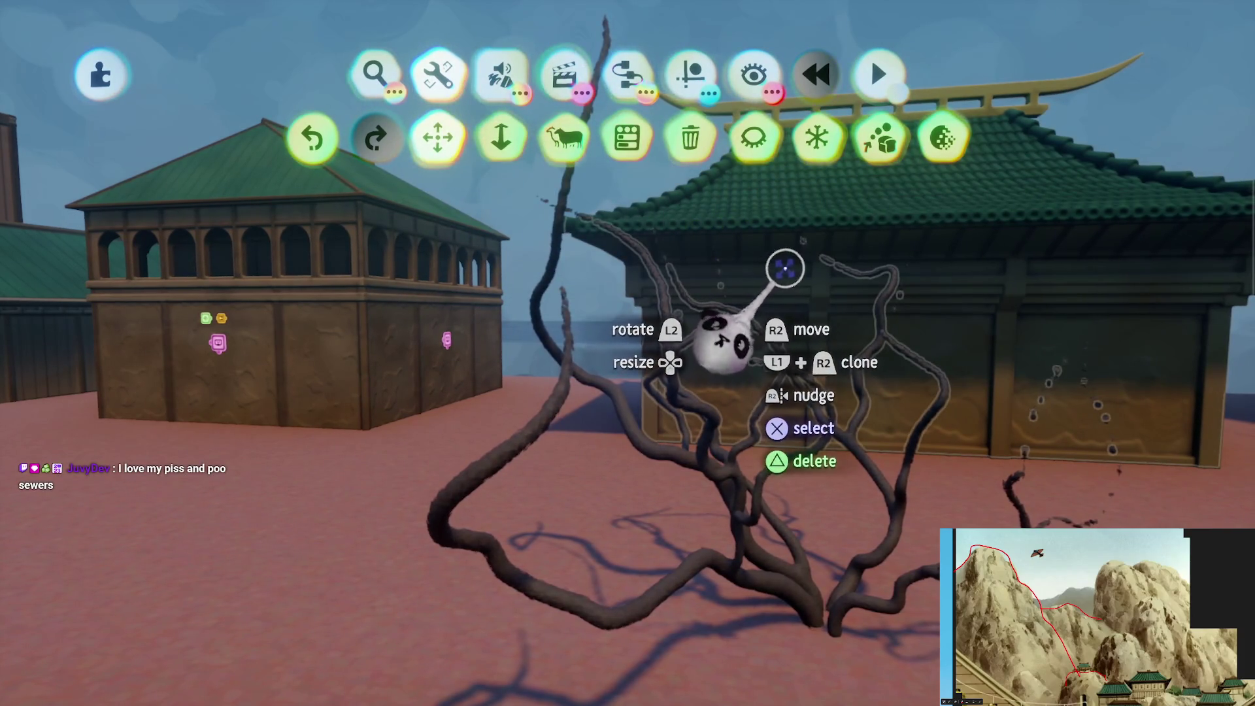
pyautogui.click(502, 73)
pyautogui.click(375, 137)
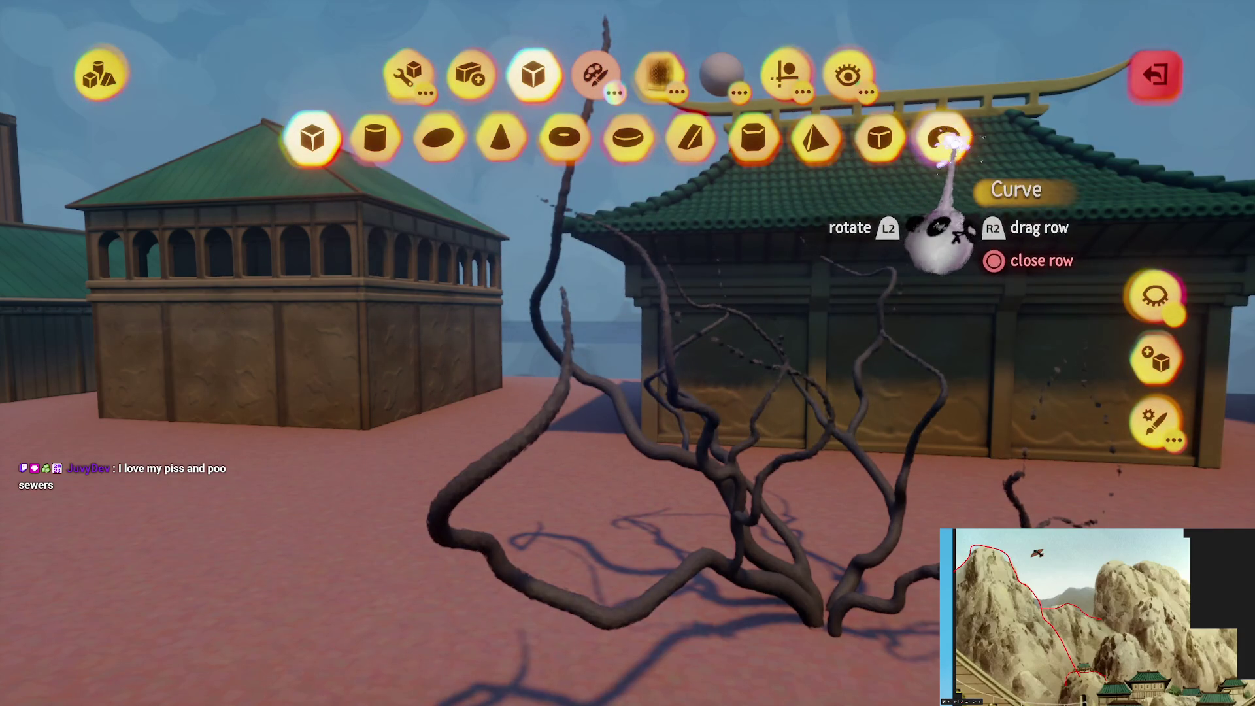
# Choose the Sphere shape for stamping green foliage pads along the branches
pyautogui.click(430, 134)
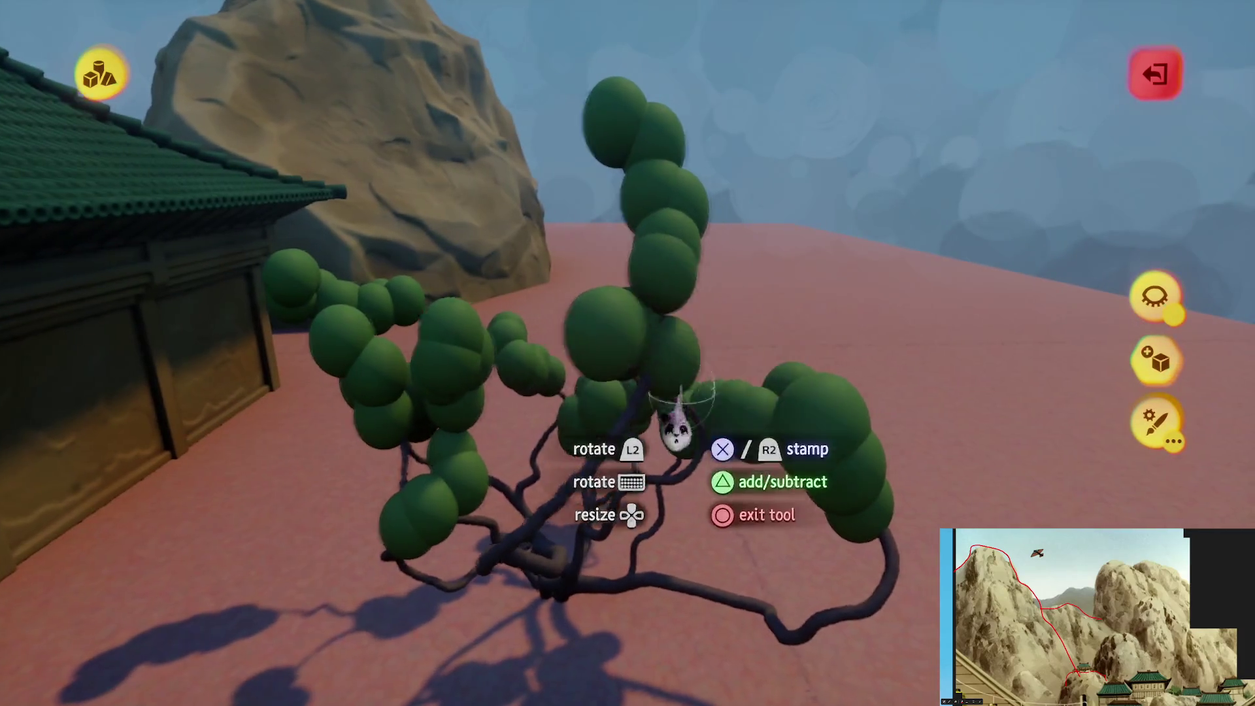
# Exit sculpt mode, briefly recheck brush-stroke styles, then show the sculpture Tools row
pyautogui.press('Escape')
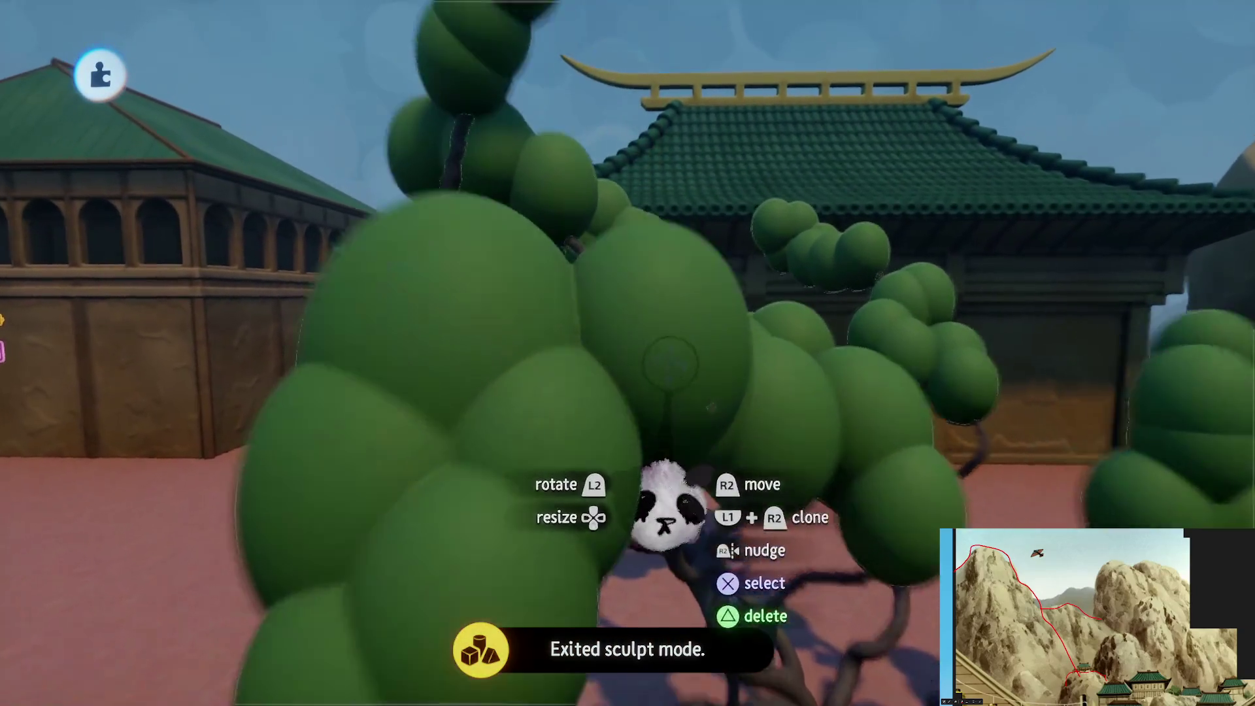
pyautogui.click(670, 363)
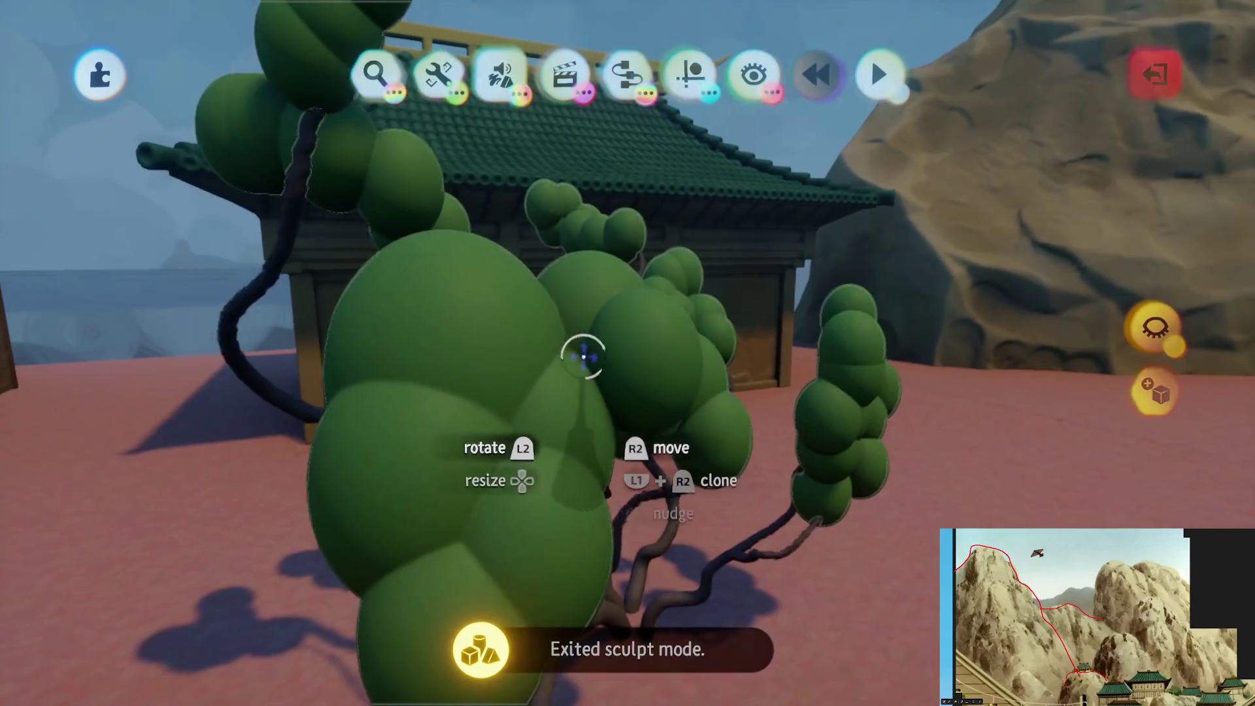
pyautogui.click(583, 356)
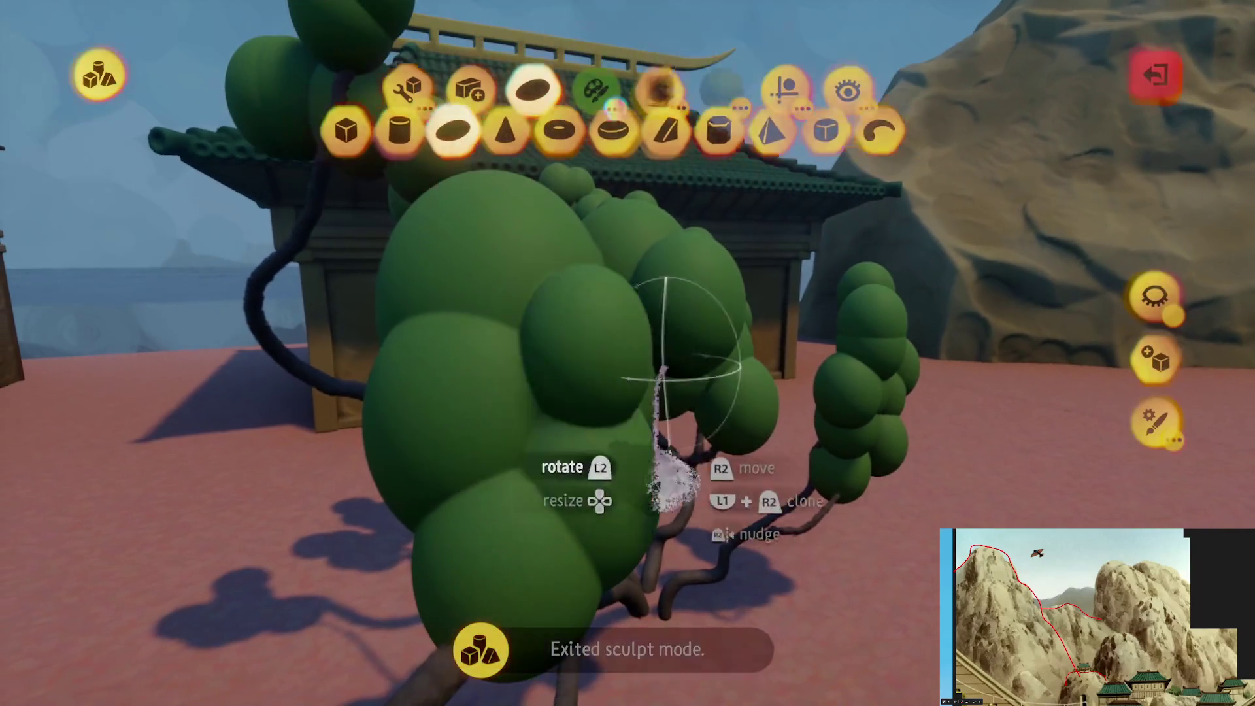
pyautogui.click(660, 73)
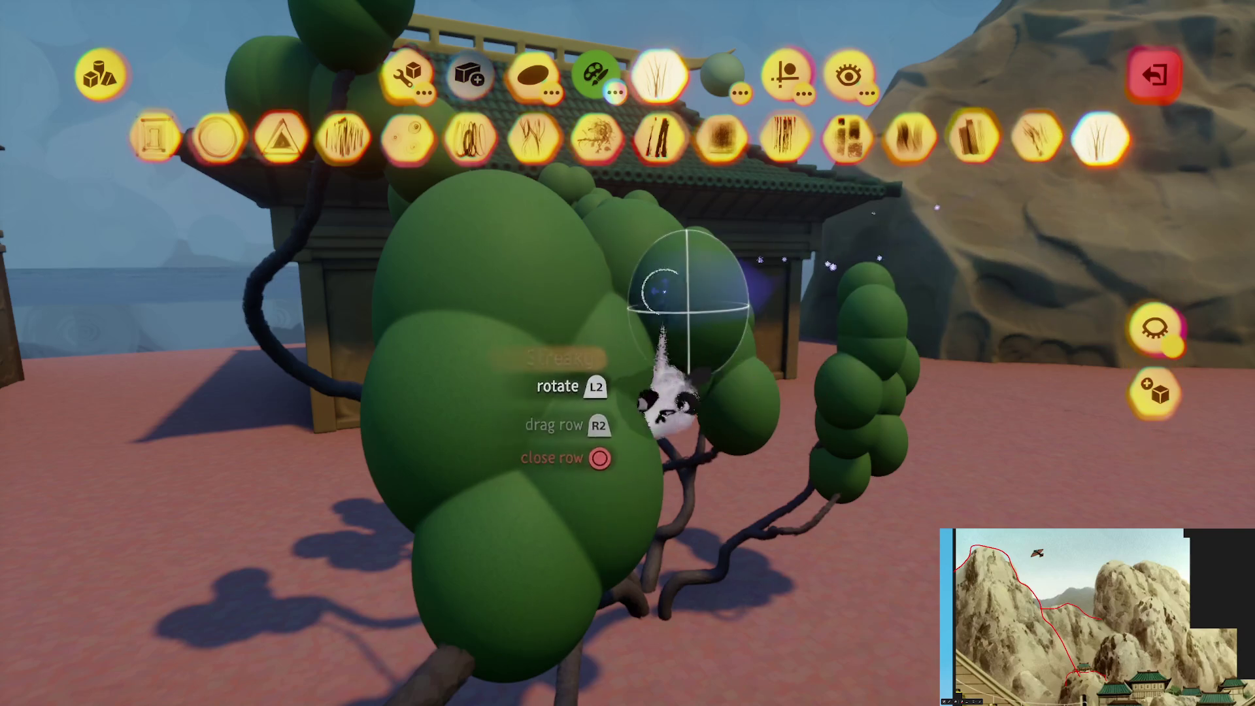
pyautogui.press('Escape')
pyautogui.click(437, 73)
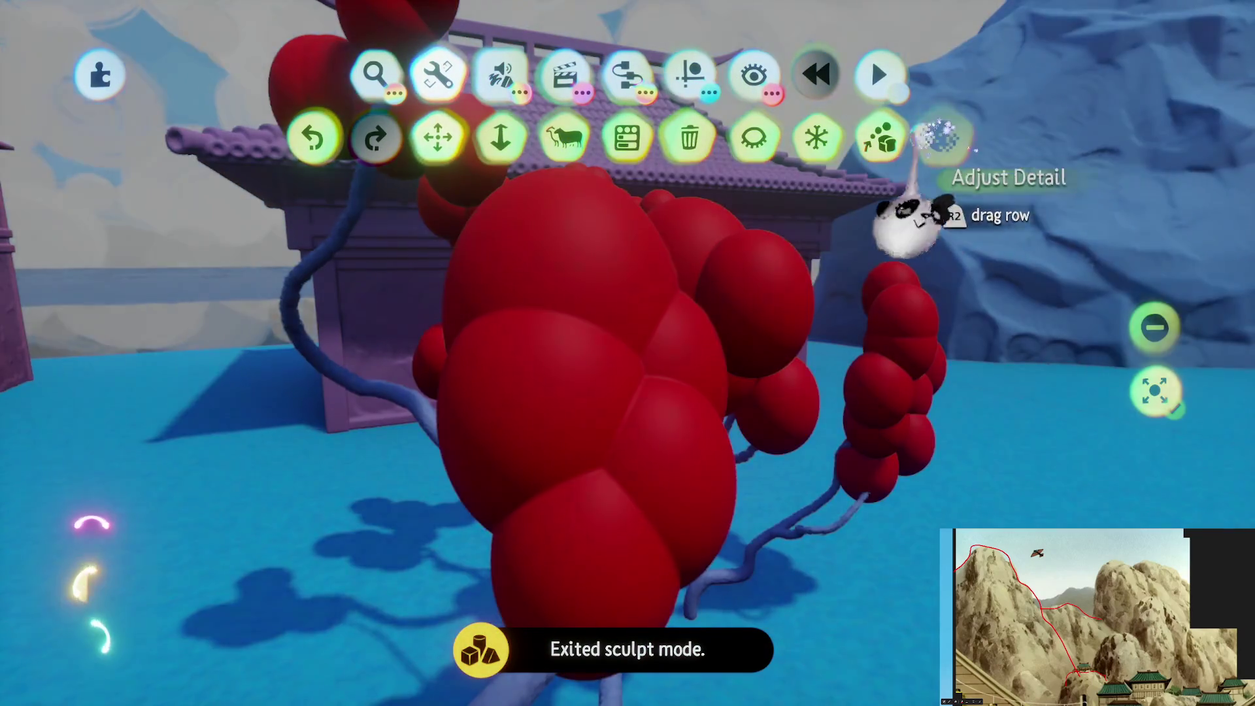
# Lower the tree sculpture's detail so the green foliage turns fuzzy
pyautogui.click(941, 134)
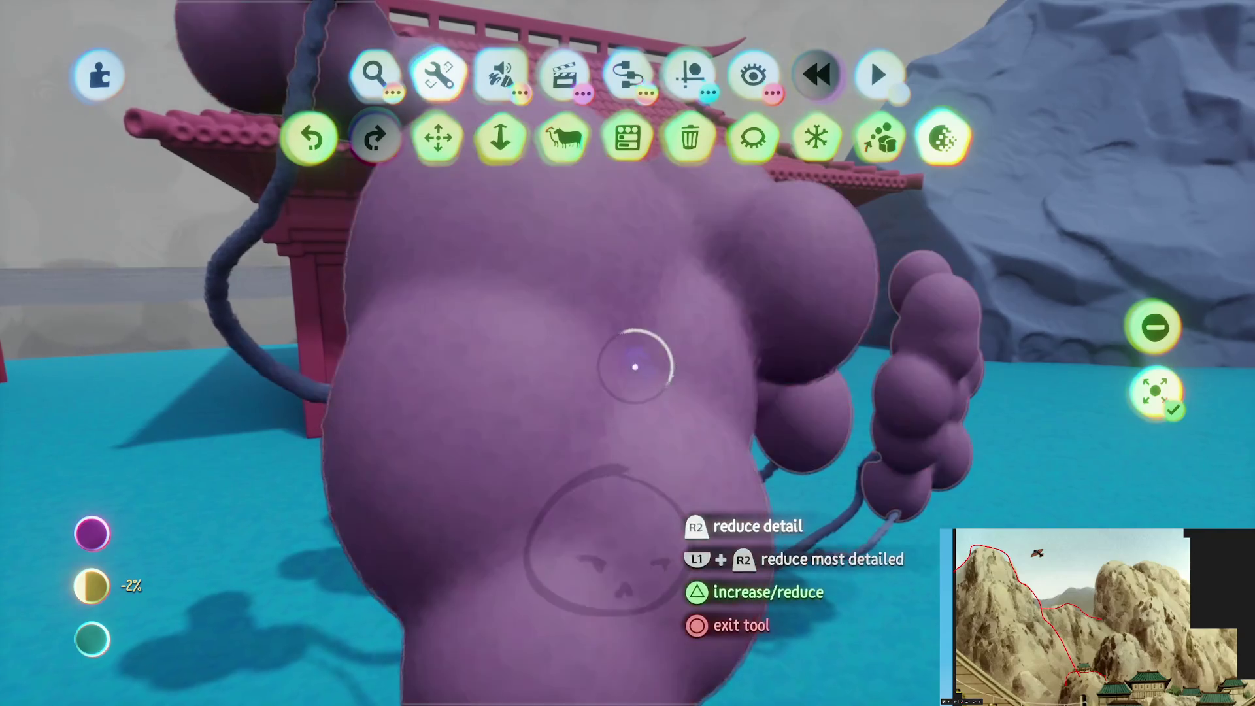
pyautogui.moveTo(641, 395); pyautogui.dragTo(650, 450)
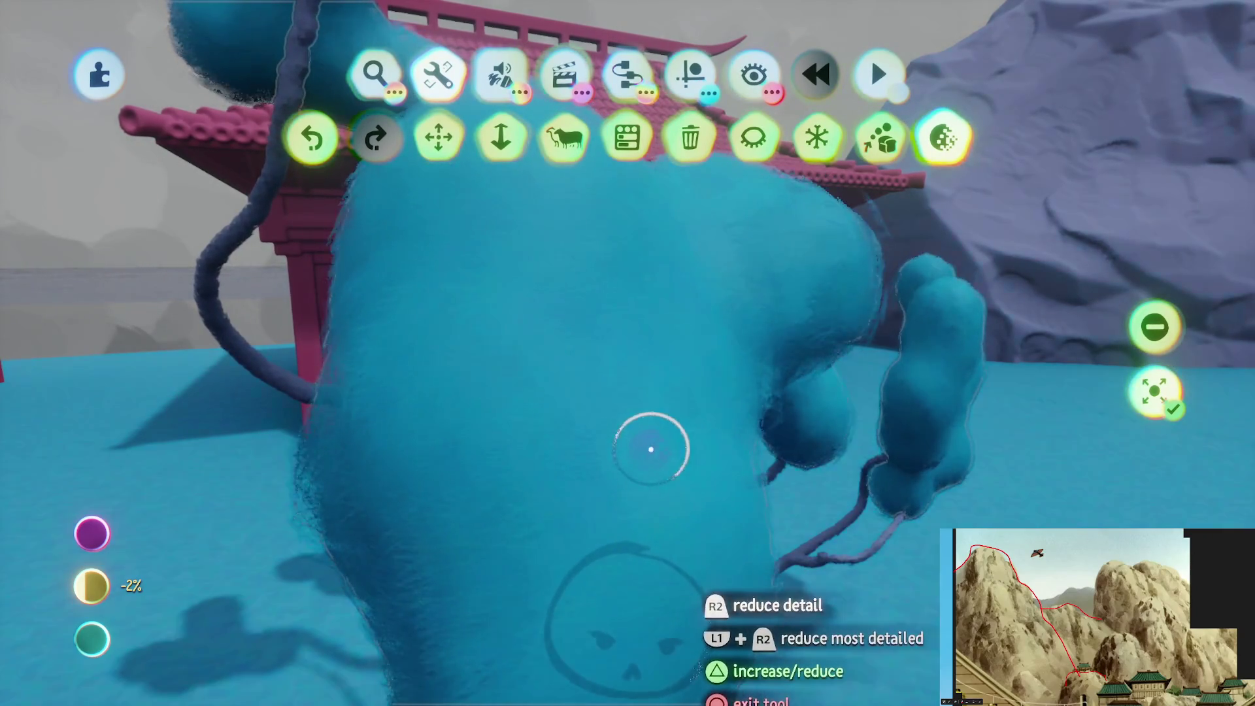
pyautogui.press('Escape')
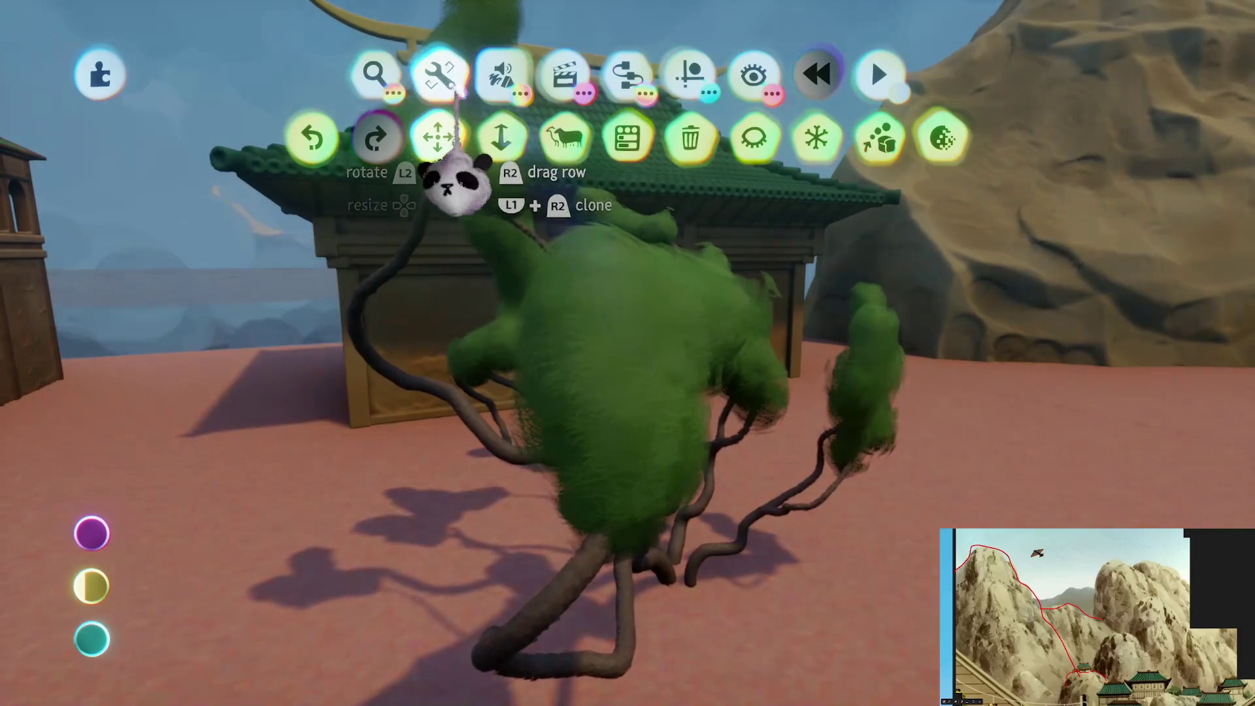
# Comb the foliage flecks in Coat & Style and raise a fleck property to 142%
pyautogui.click(501, 77)
pyautogui.click(560, 134)
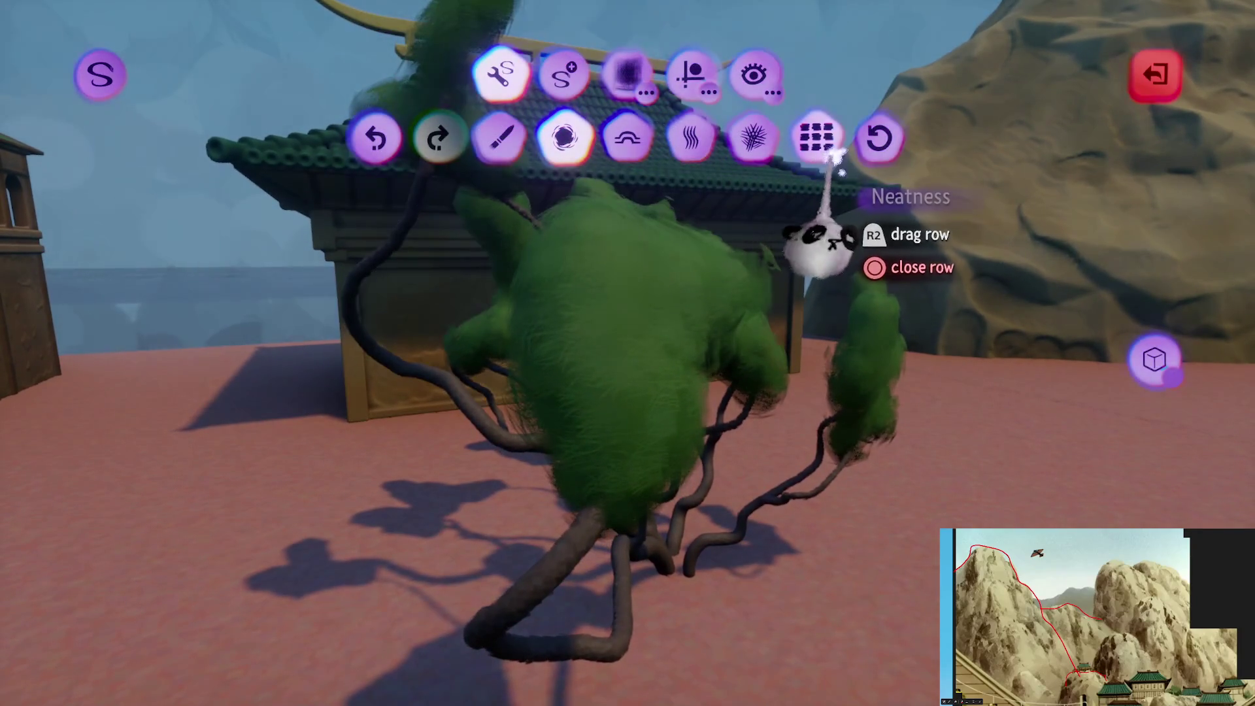
pyautogui.click(684, 214)
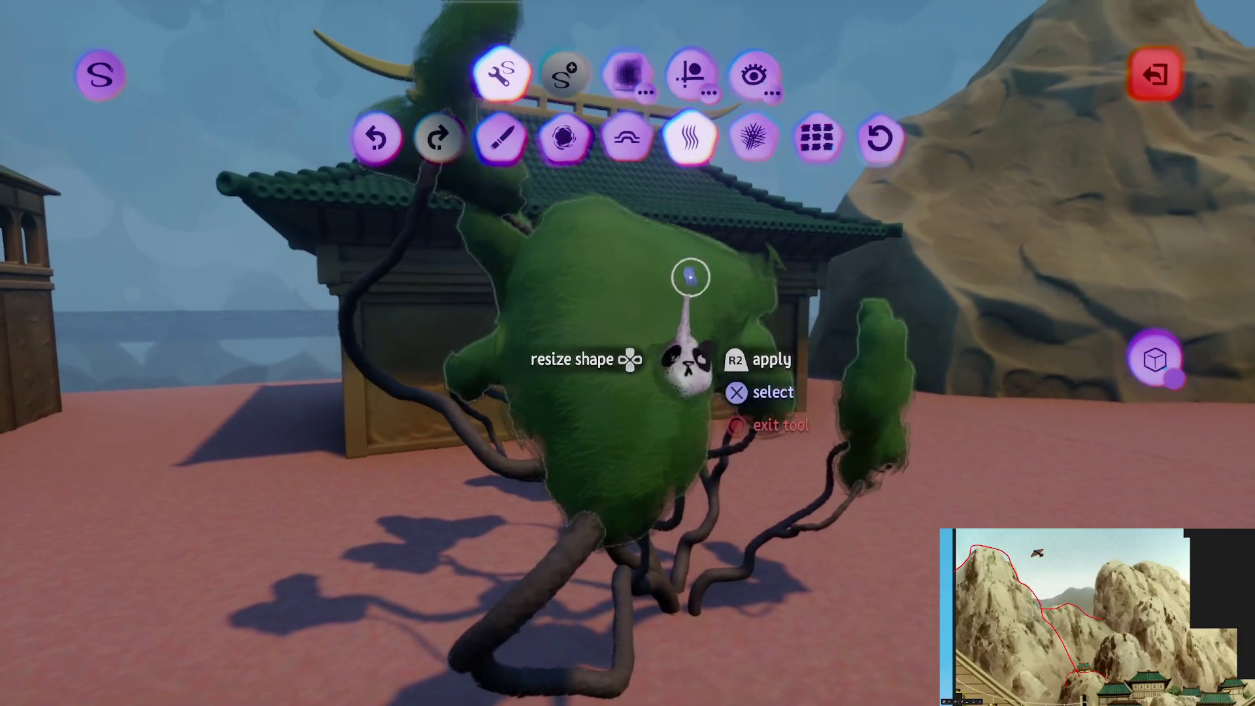
pyautogui.moveTo(680, 334)
pyautogui.mouseDown(button='middle')
pyautogui.moveTo(675, 317)
pyautogui.moveTo(638, 364)
pyautogui.moveTo(618, 414)
pyautogui.moveTo(626, 448)
pyautogui.mouseUp(button='middle')
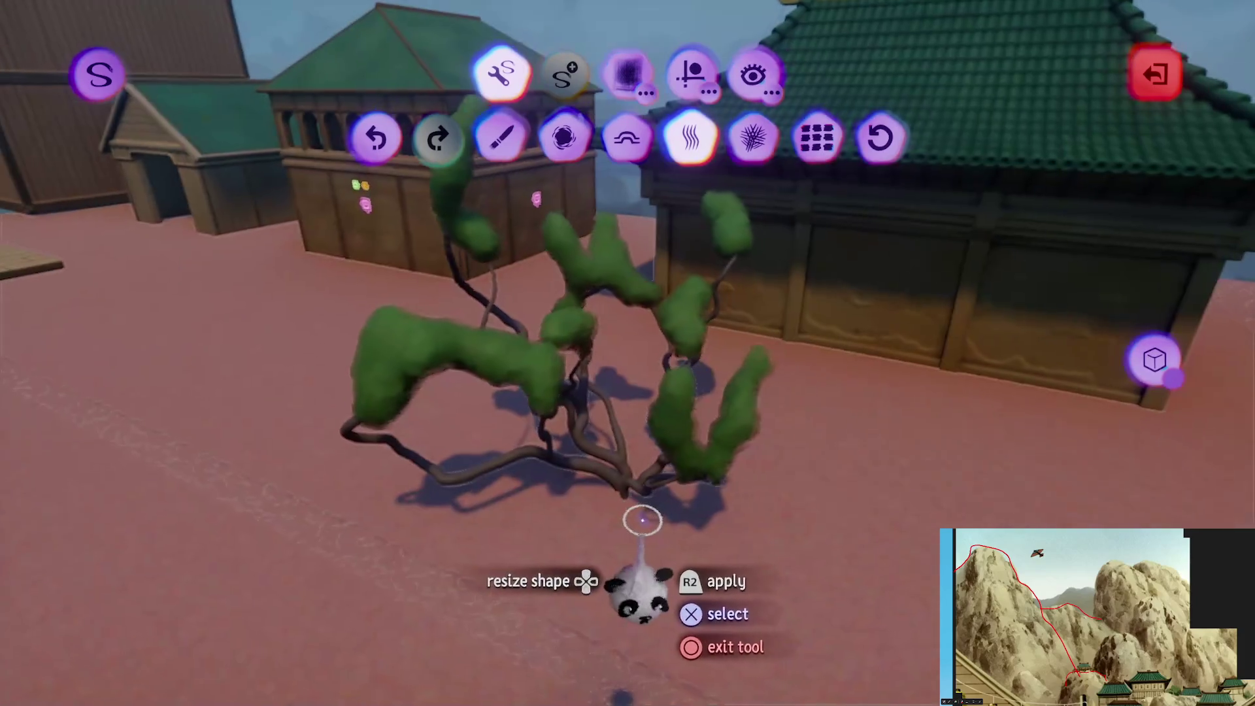
pyautogui.moveTo(642, 516)
pyautogui.mouseDown(button='middle')
pyautogui.moveTo(631, 556)
pyautogui.moveTo(590, 440)
pyautogui.moveTo(526, 420)
pyautogui.mouseUp(button='middle')
pyautogui.press('Escape')
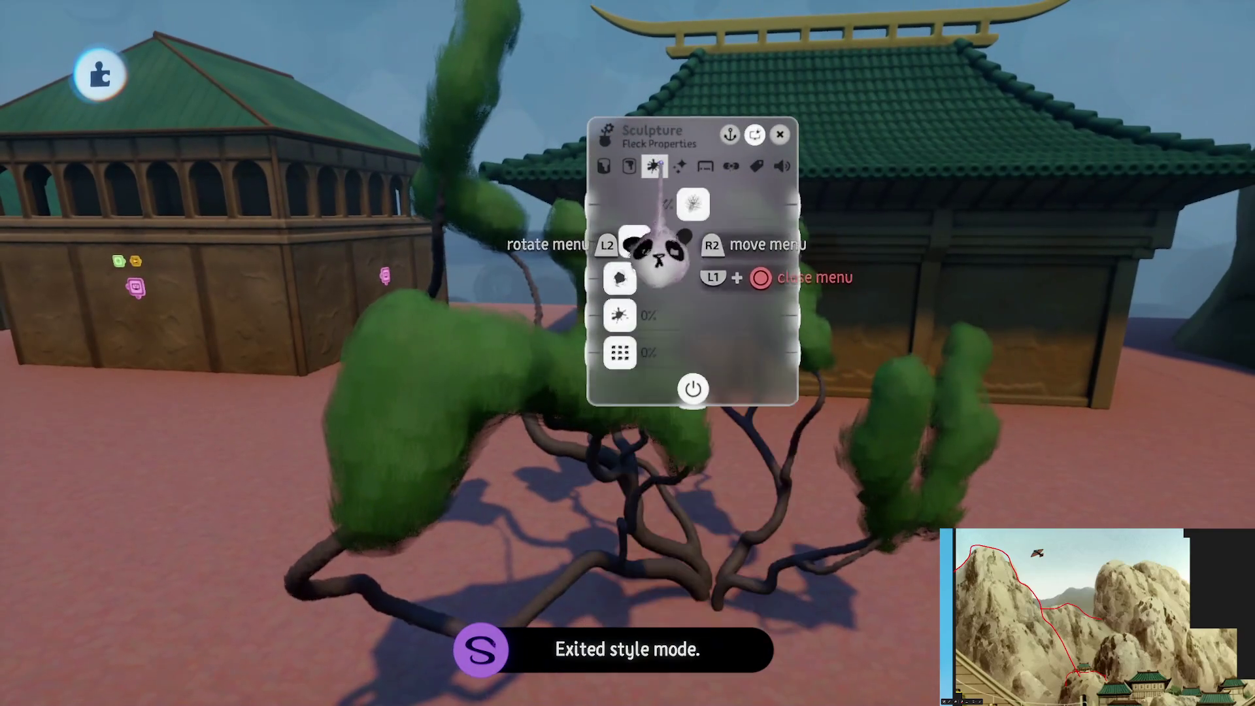
pyautogui.moveTo(658, 255); pyautogui.dragTo(664, 337, button='middle')
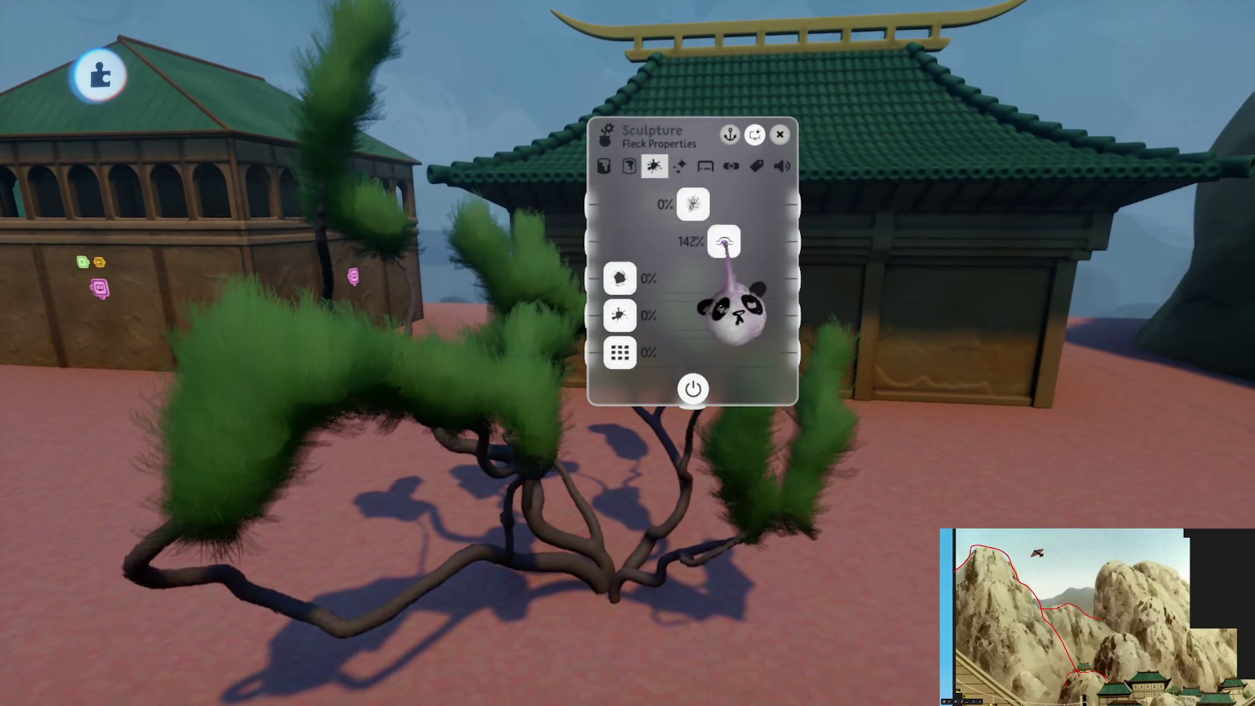
# Orbit the view to inspect the bristly foliage from another side
pyautogui.moveTo(723, 337)
pyautogui.mouseDown()
pyautogui.moveTo(714, 414)
pyautogui.moveTo(673, 434)
pyautogui.moveTo(724, 605)
pyautogui.moveTo(725, 370)
pyautogui.moveTo(712, 333)
pyautogui.mouseUp()
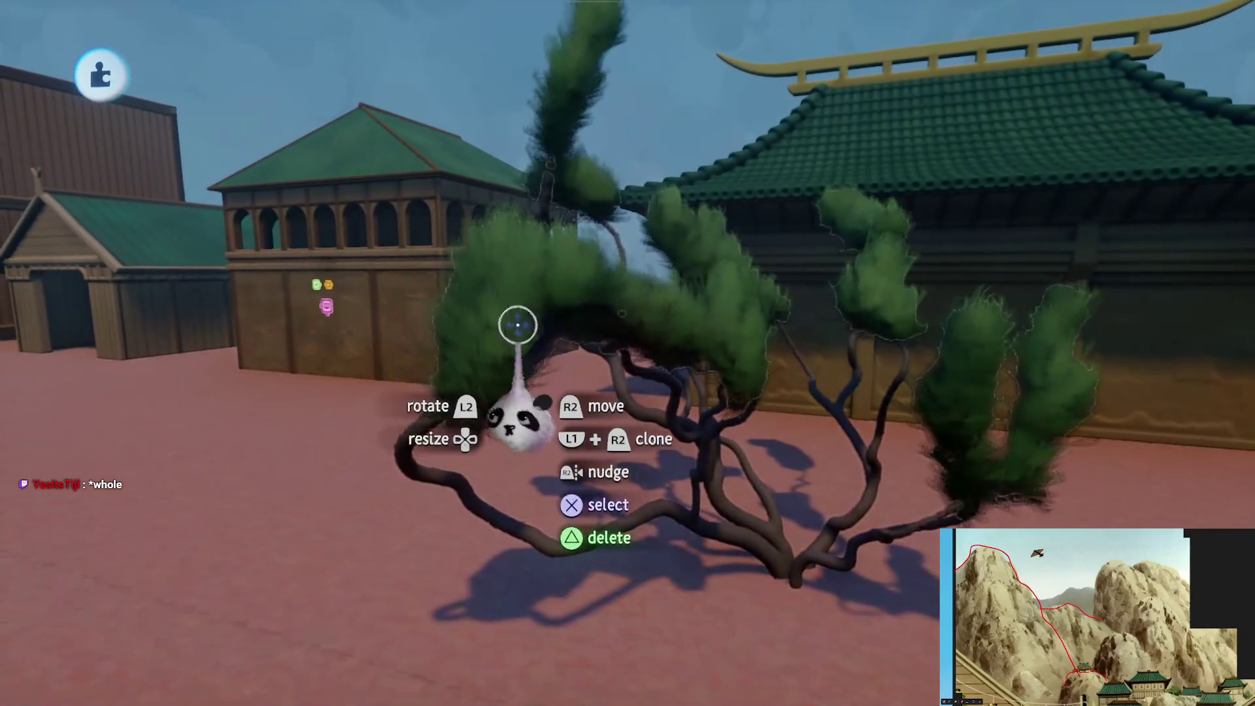
# Open the pine tree sculpture in sculpt mode to stamp its foliage pads
pyautogui.doubleClick(519, 325)
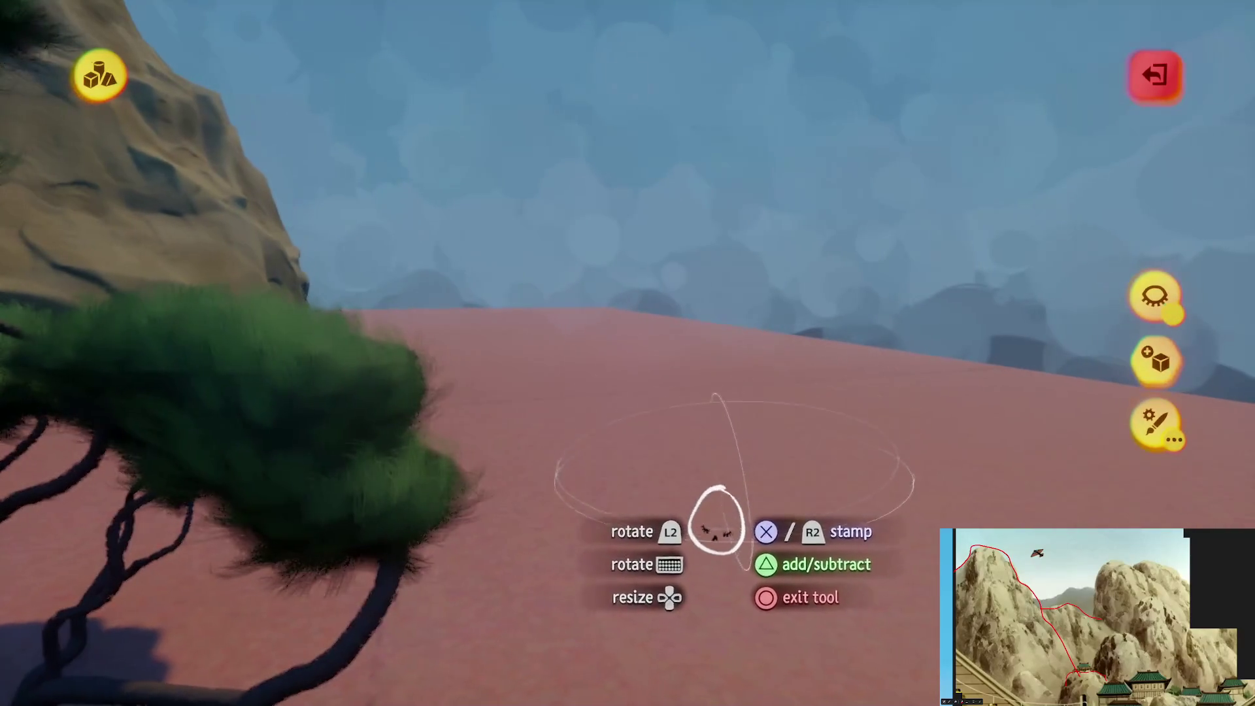
# Stamp a flattened shape into the foliage, then exit the shape editor
pyautogui.click(702, 472)
pyautogui.press('Escape')
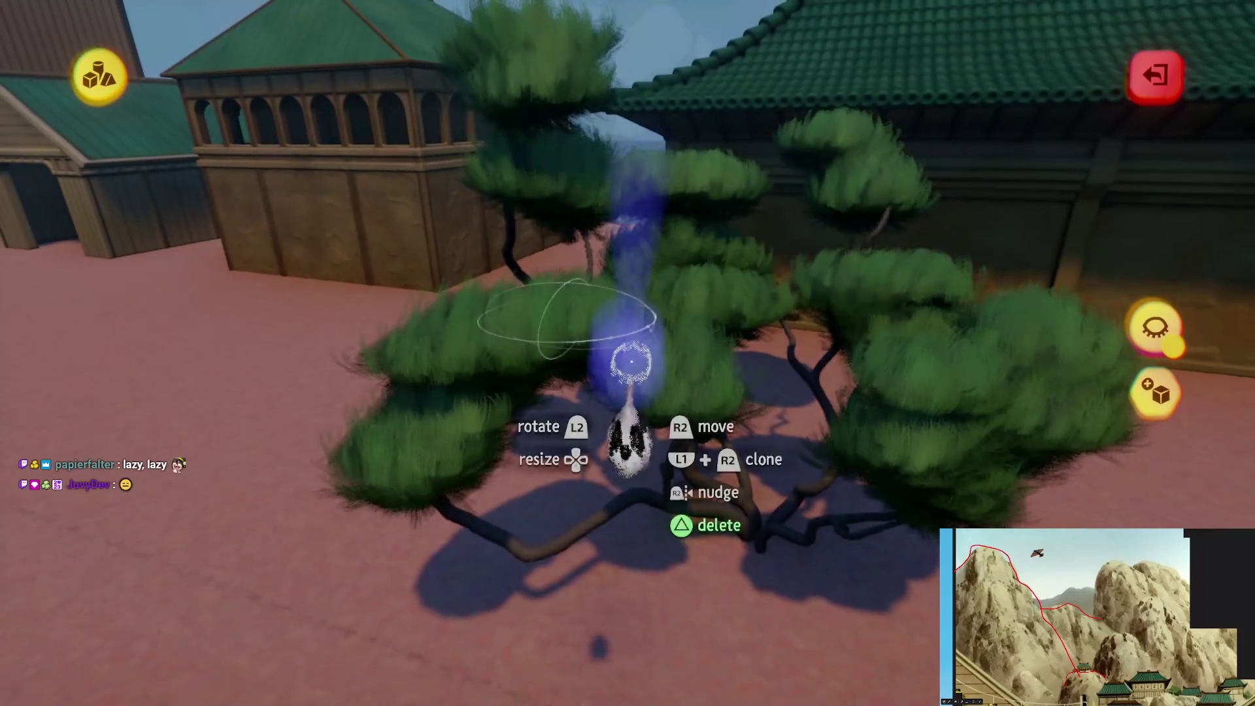
# Leave sculpt mode and raise the tree's inner Colour Amount to 100%
pyautogui.press('Escape')
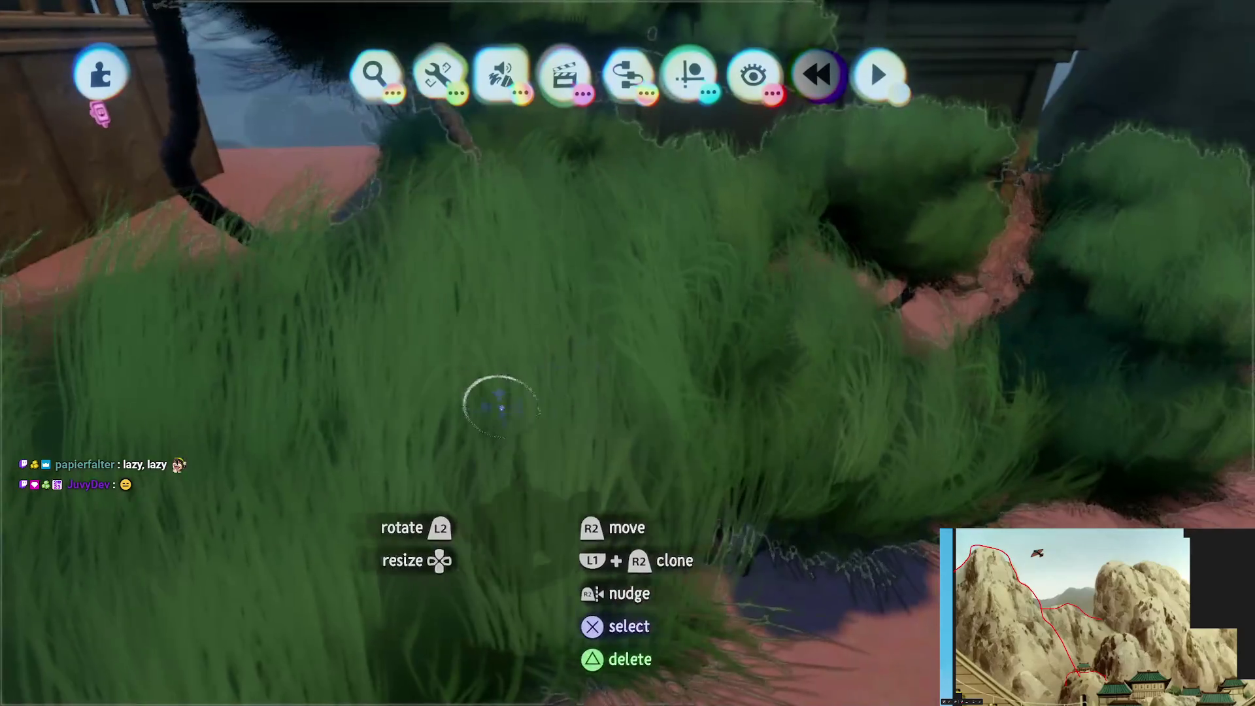
pyautogui.click(500, 407)
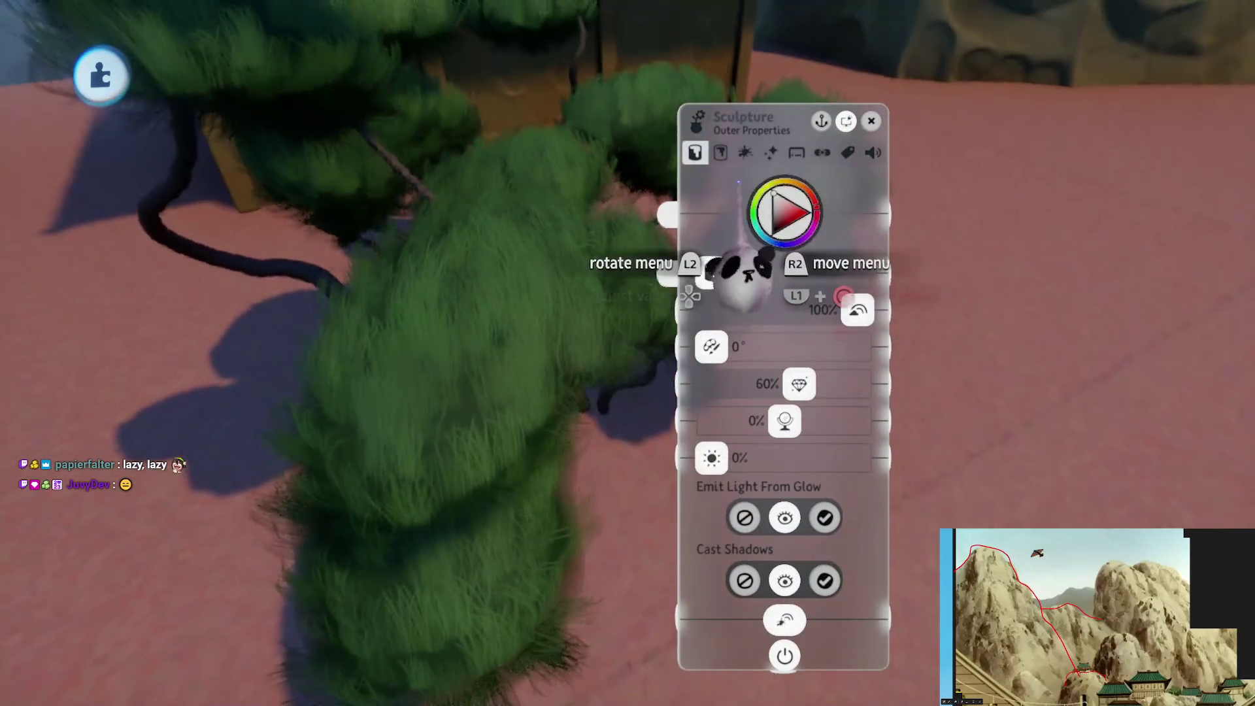
pyautogui.click(721, 152)
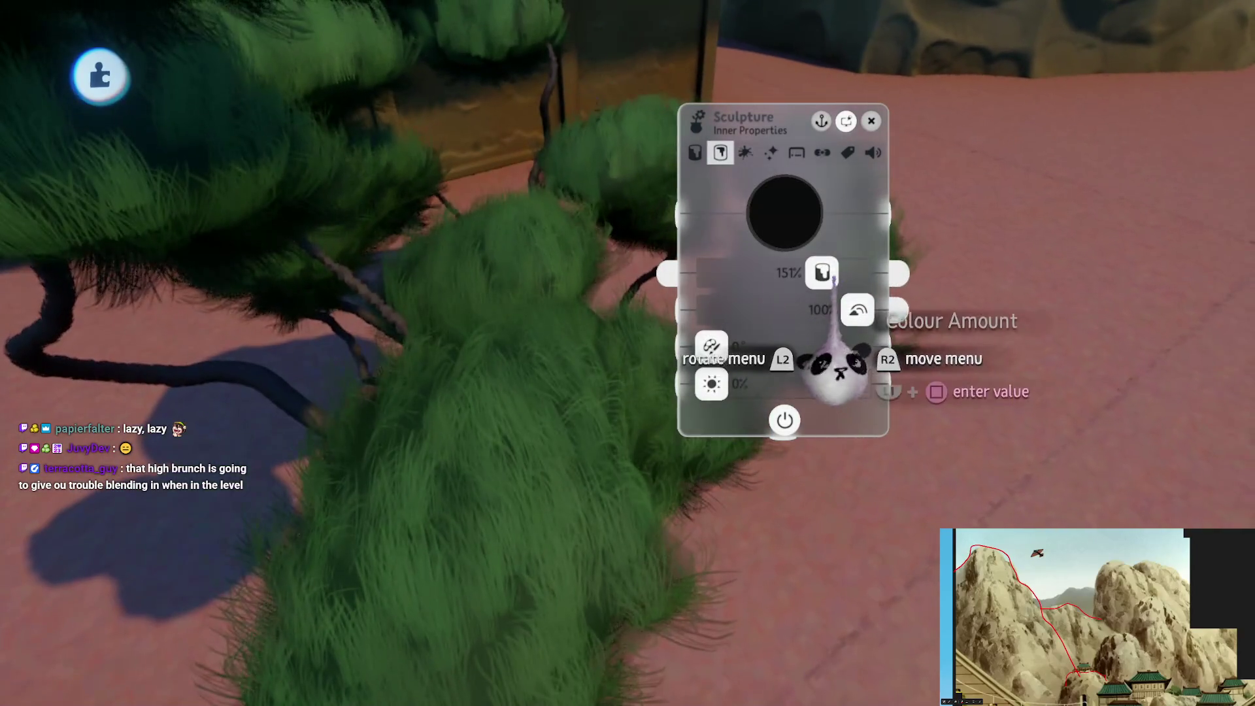
pyautogui.moveTo(727, 273); pyautogui.dragTo(784, 273)
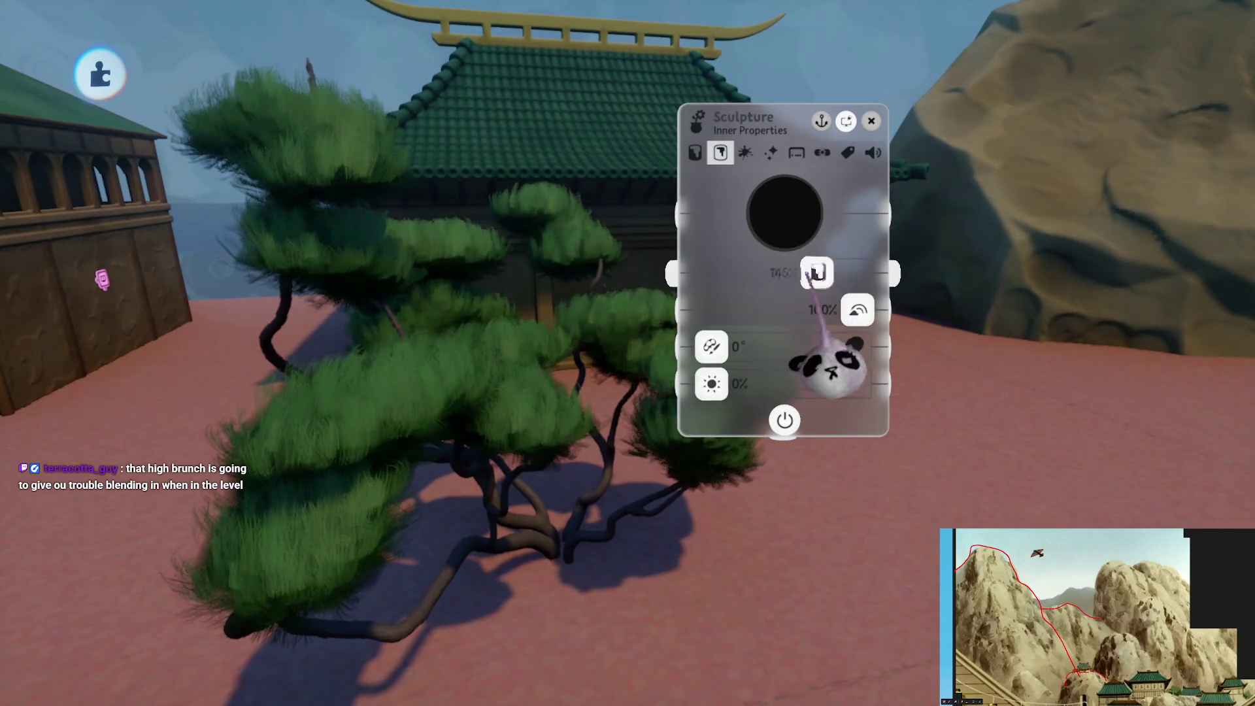
pyautogui.press('Escape')
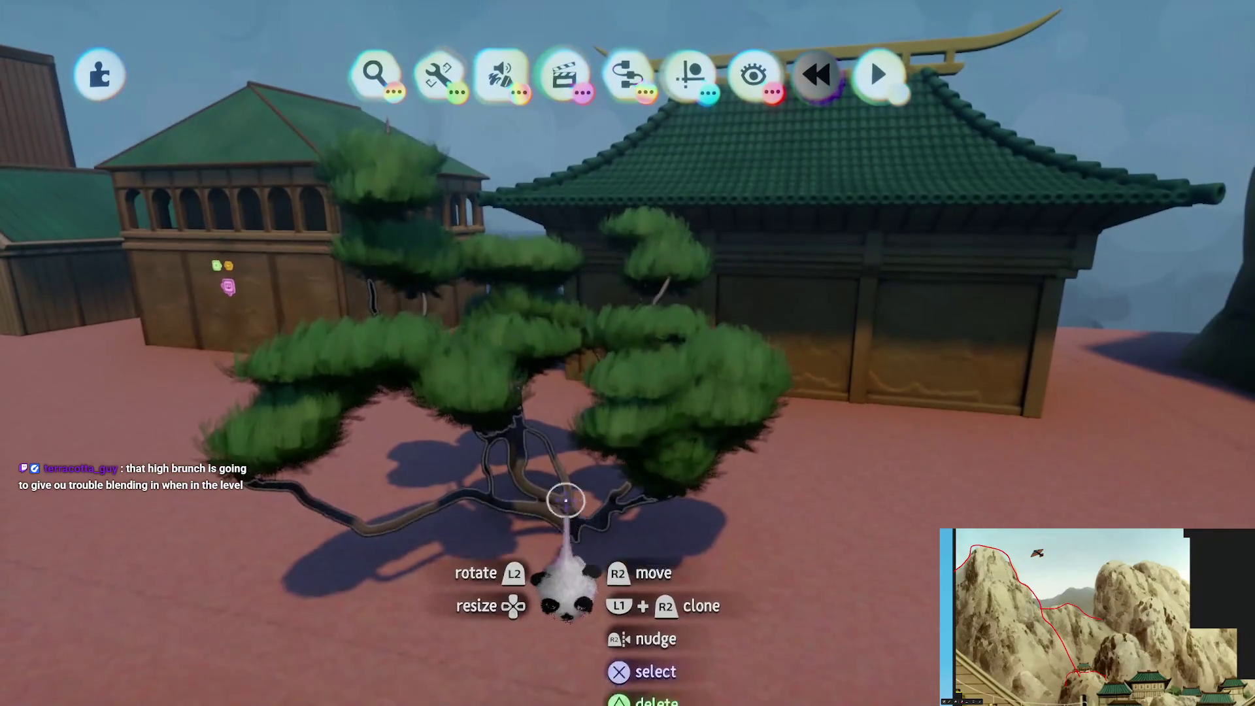
pyautogui.click(529, 427)
# Duplicate the pine tree and briefly enter sculpt mode on the copy
pyautogui.moveTo(535, 449)
pyautogui.mouseDown()
pyautogui.moveTo(560, 481)
pyautogui.moveTo(508, 457)
pyautogui.moveTo(573, 464)
pyautogui.moveTo(518, 420)
pyautogui.moveTo(499, 355)
pyautogui.moveTo(532, 323)
pyautogui.moveTo(500, 313)
pyautogui.moveTo(582, 513)
pyautogui.moveTo(606, 516)
pyautogui.mouseUp()
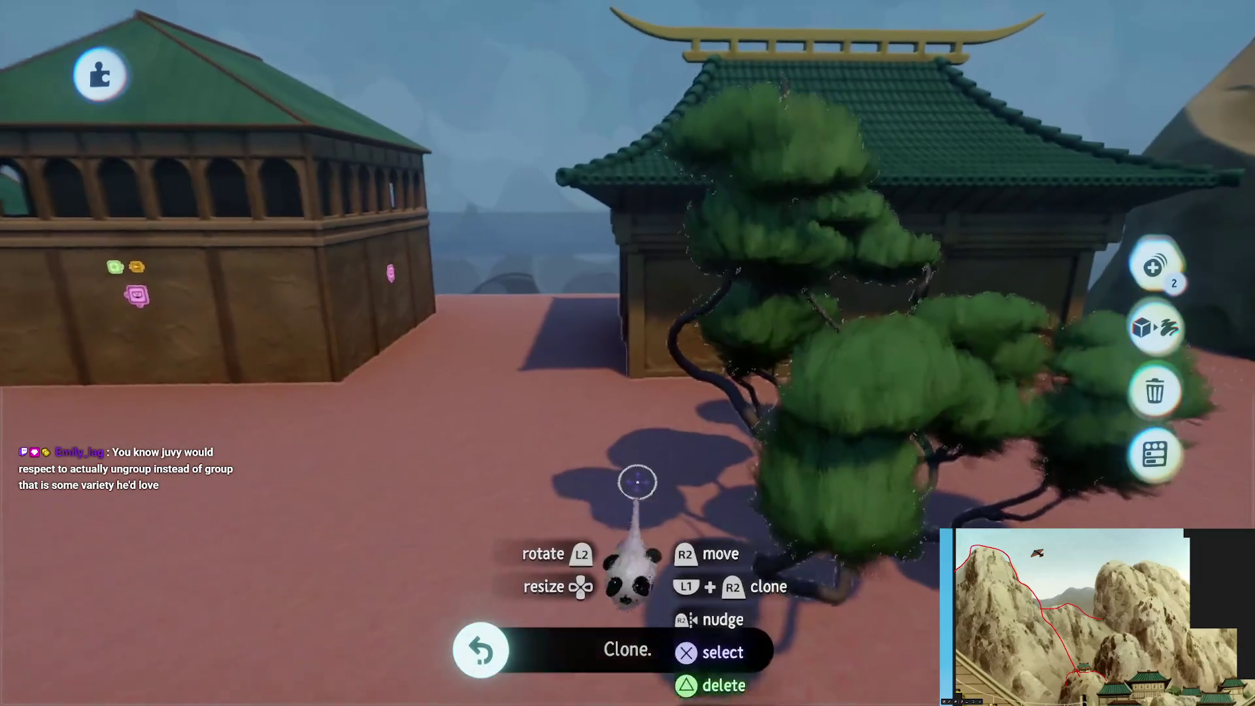
pyautogui.click(630, 378)
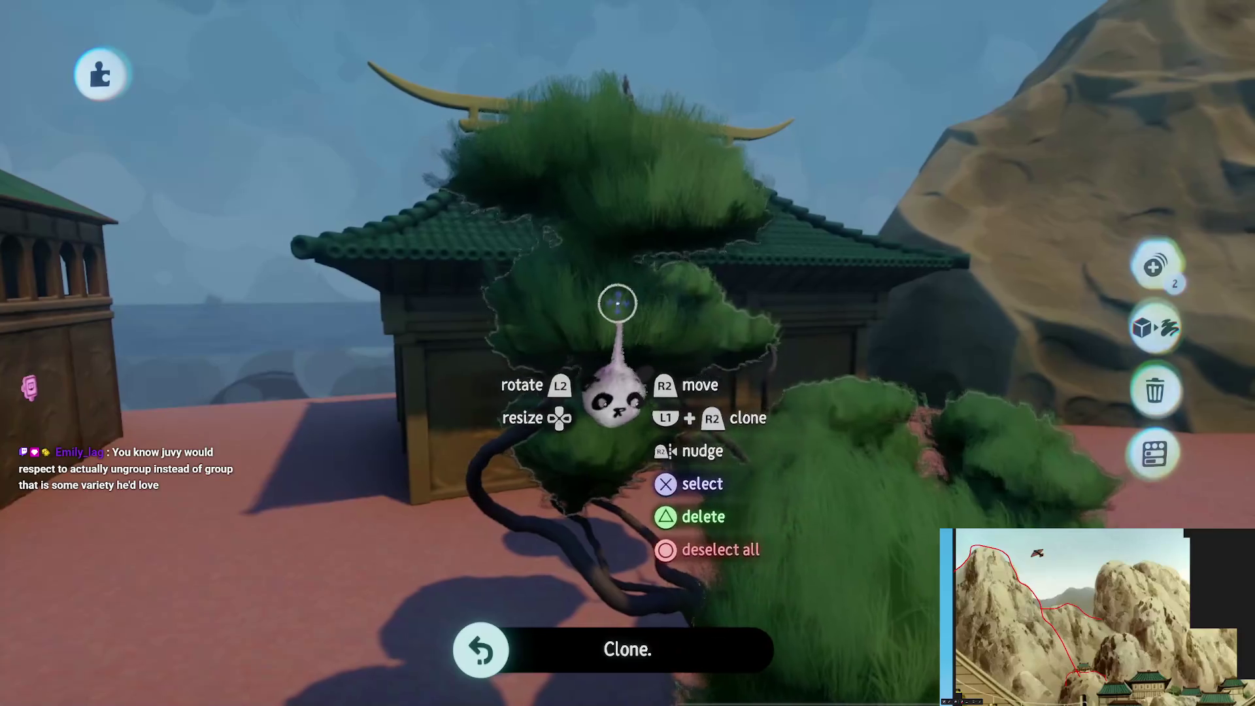
pyautogui.press('Escape')
pyautogui.press('s')
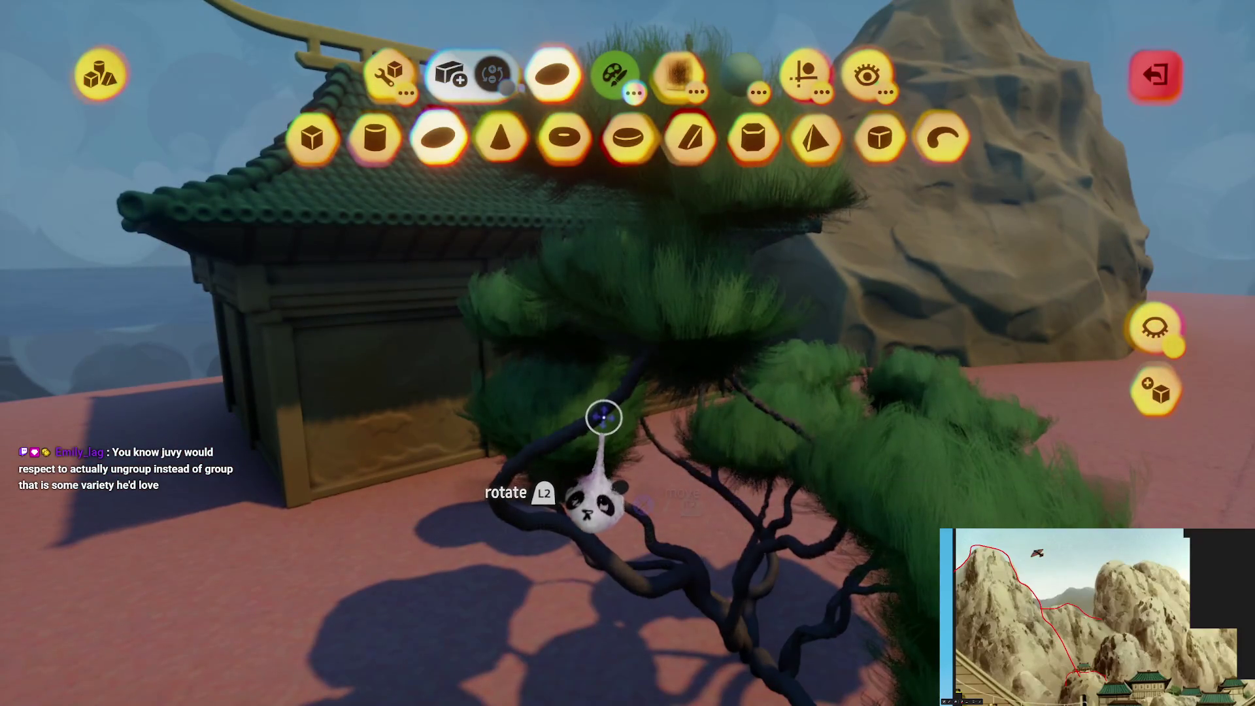
pyautogui.press('Escape')
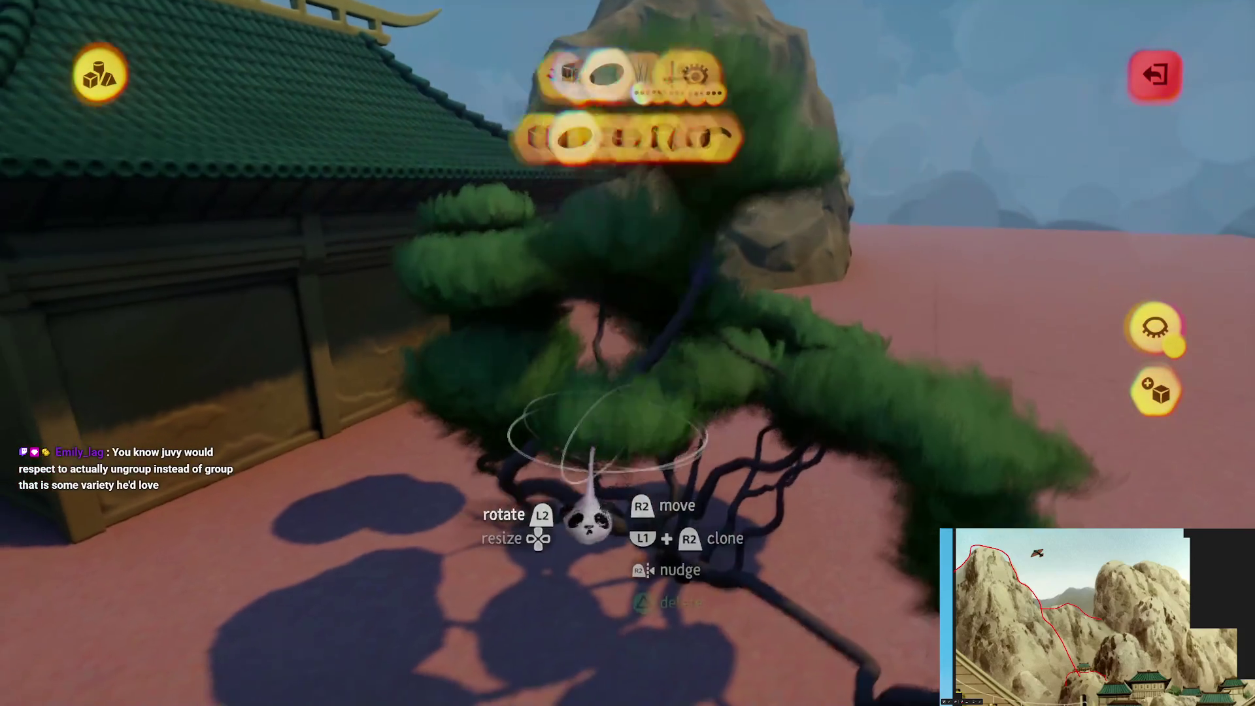
# Move the pine tree into place beside the temple and orbit in around its foliage
pyautogui.moveTo(590, 523)
pyautogui.mouseDown()
pyautogui.moveTo(605, 401)
pyautogui.moveTo(574, 470)
pyautogui.moveTo(603, 355)
pyautogui.moveTo(683, 251)
pyautogui.moveTo(639, 400)
pyautogui.moveTo(596, 448)
pyautogui.moveTo(569, 434)
pyautogui.moveTo(620, 267)
pyautogui.mouseUp()
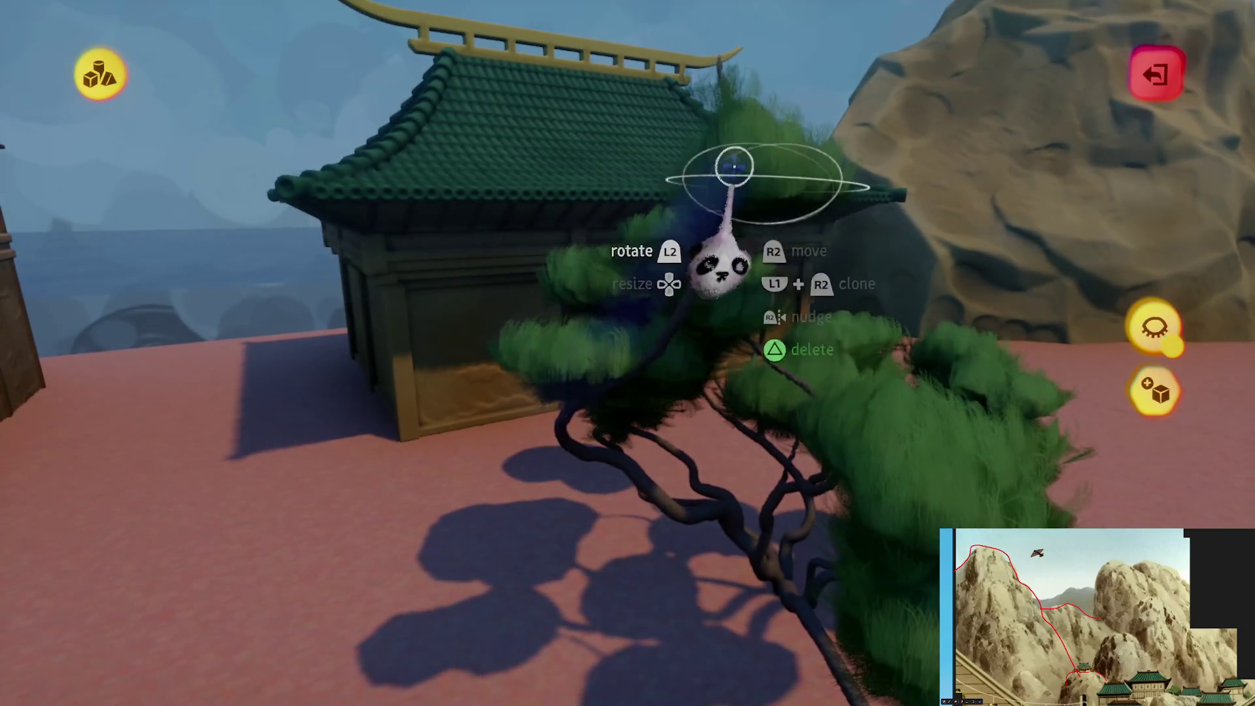
pyautogui.moveTo(568, 432)
pyautogui.mouseDown()
pyautogui.moveTo(634, 289)
pyautogui.moveTo(542, 449)
pyautogui.mouseUp()
pyautogui.moveTo(599, 285); pyautogui.dragTo(594, 261)
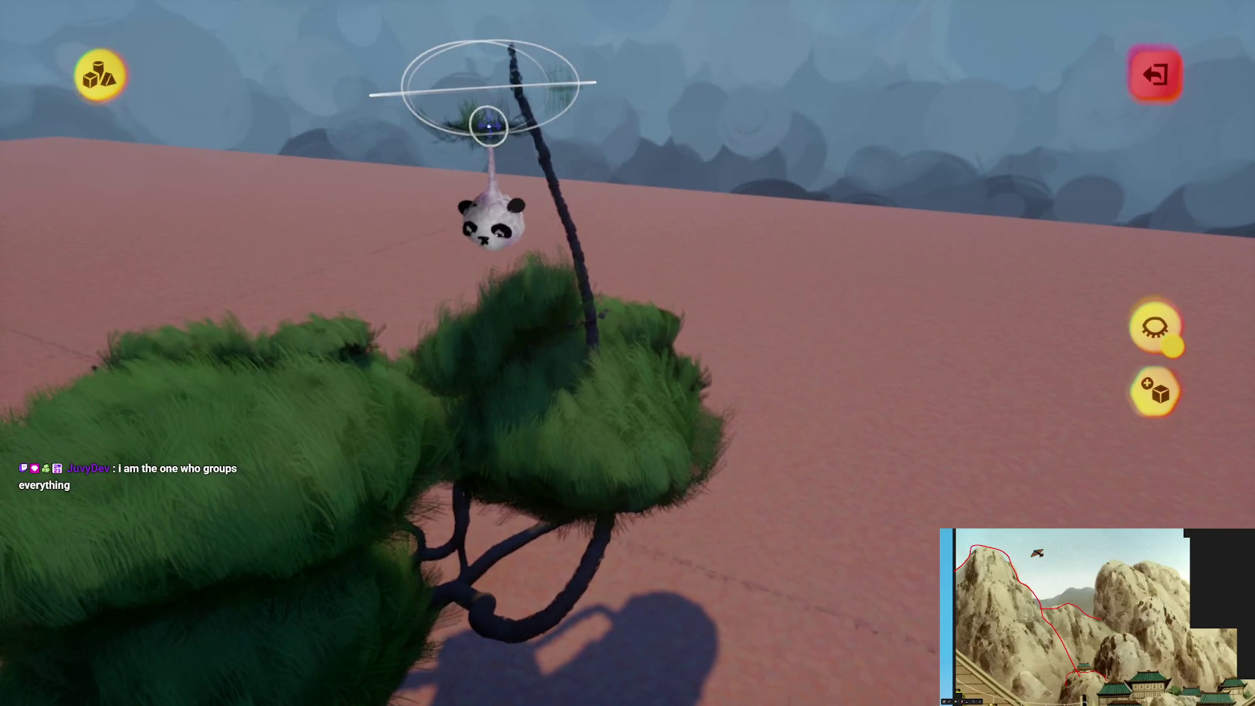
pyautogui.moveTo(532, 174); pyautogui.dragTo(512, 128, button='middle')
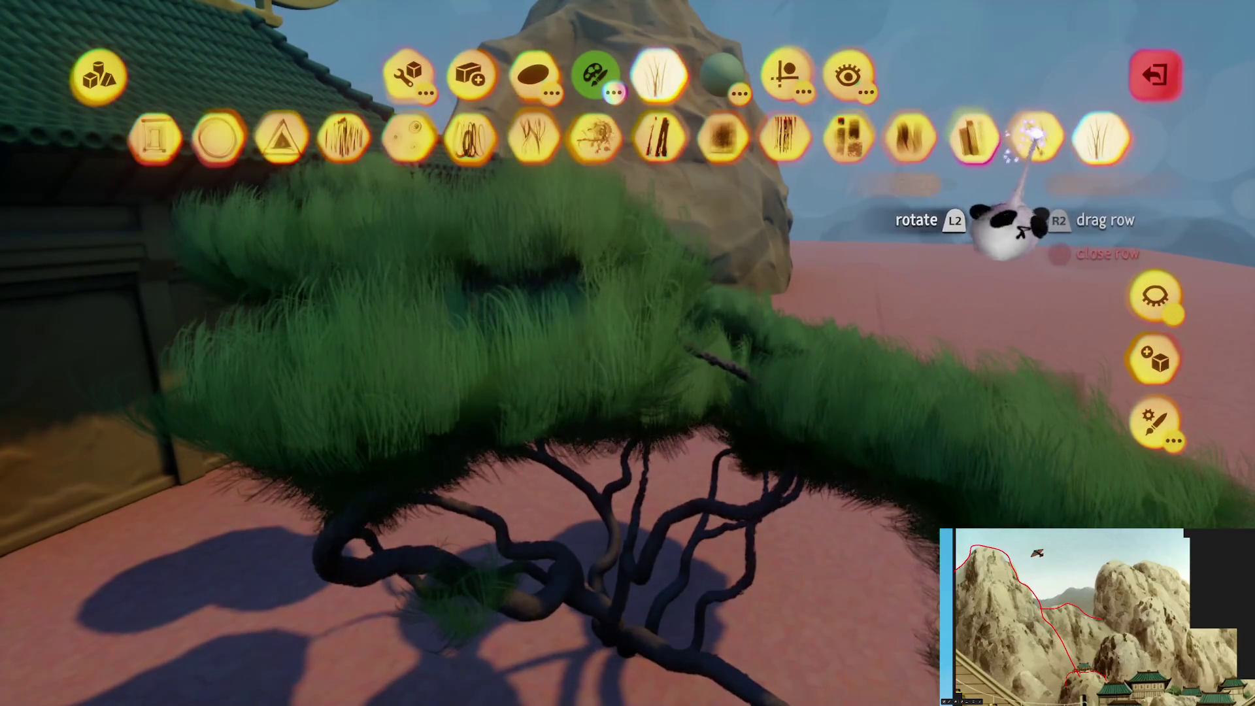
# Preview the Expressive, Hatching, Heavy and Veins brush styles on the foliage
pyautogui.click(973, 138)
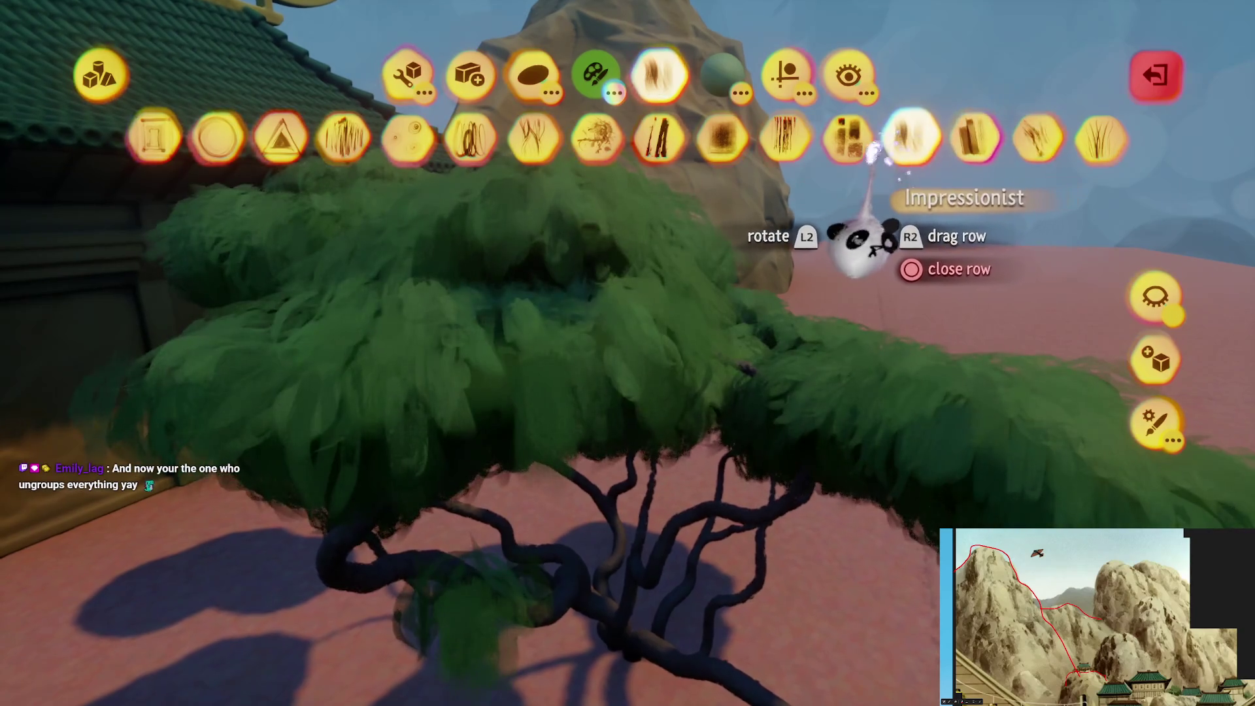
pyautogui.click(764, 151)
pyautogui.click(713, 141)
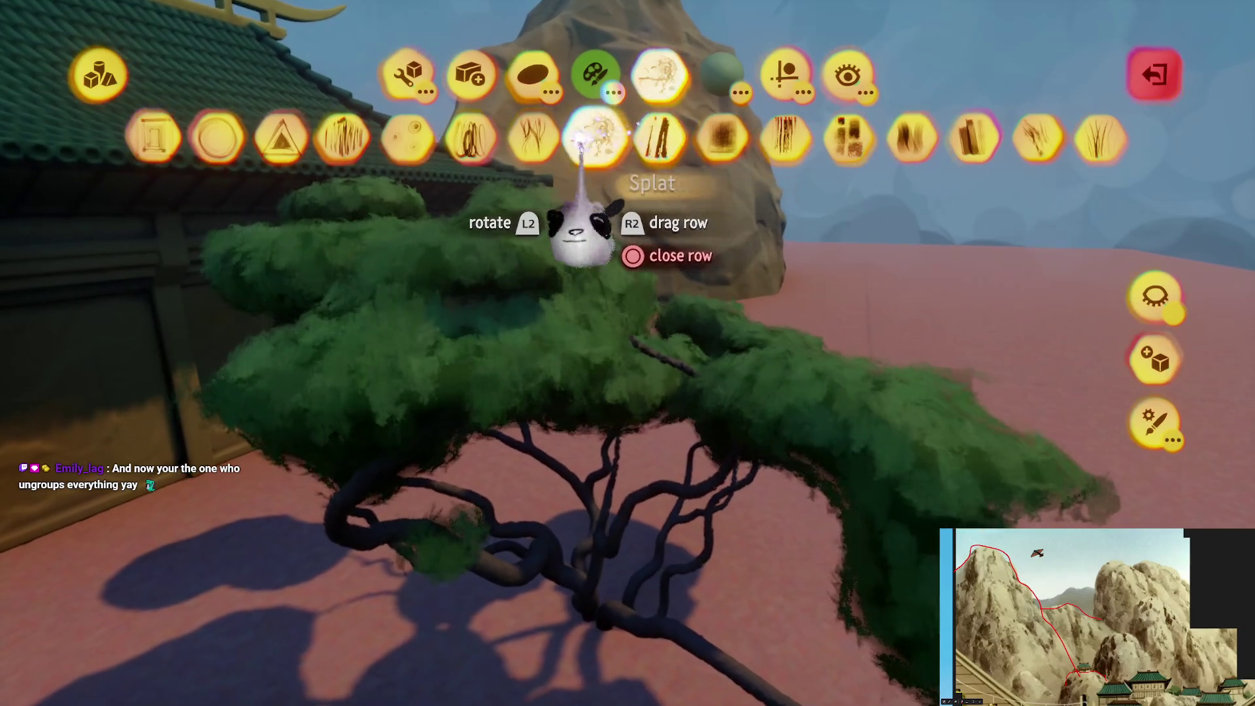
pyautogui.click(552, 140)
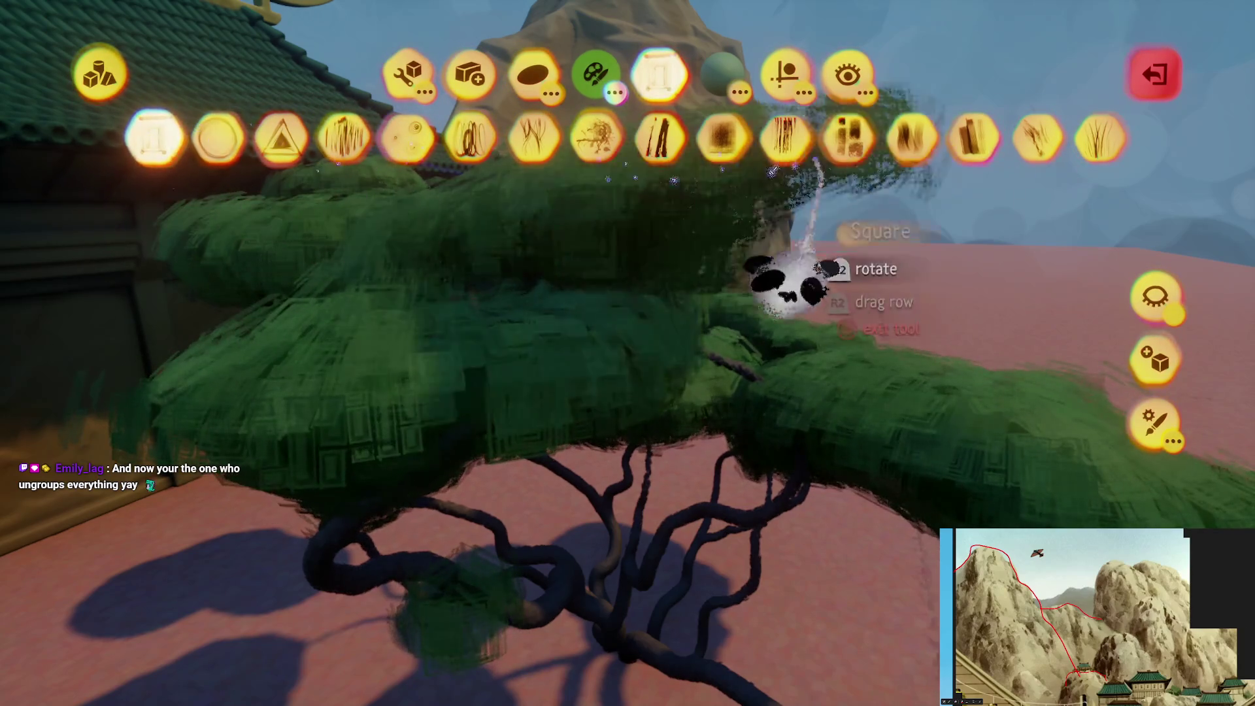
# Exit sculpt mode and raise the foliage's fleck Impasto to 300%
pyautogui.press('Escape')
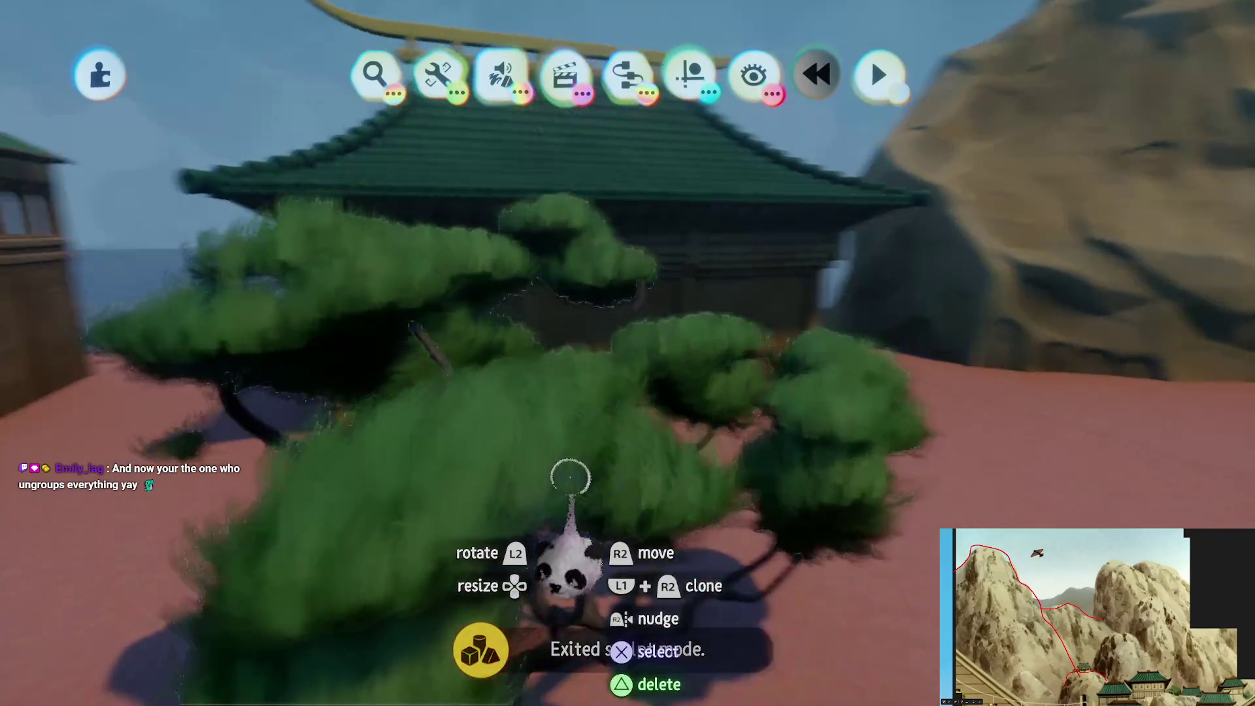
pyautogui.click(479, 500)
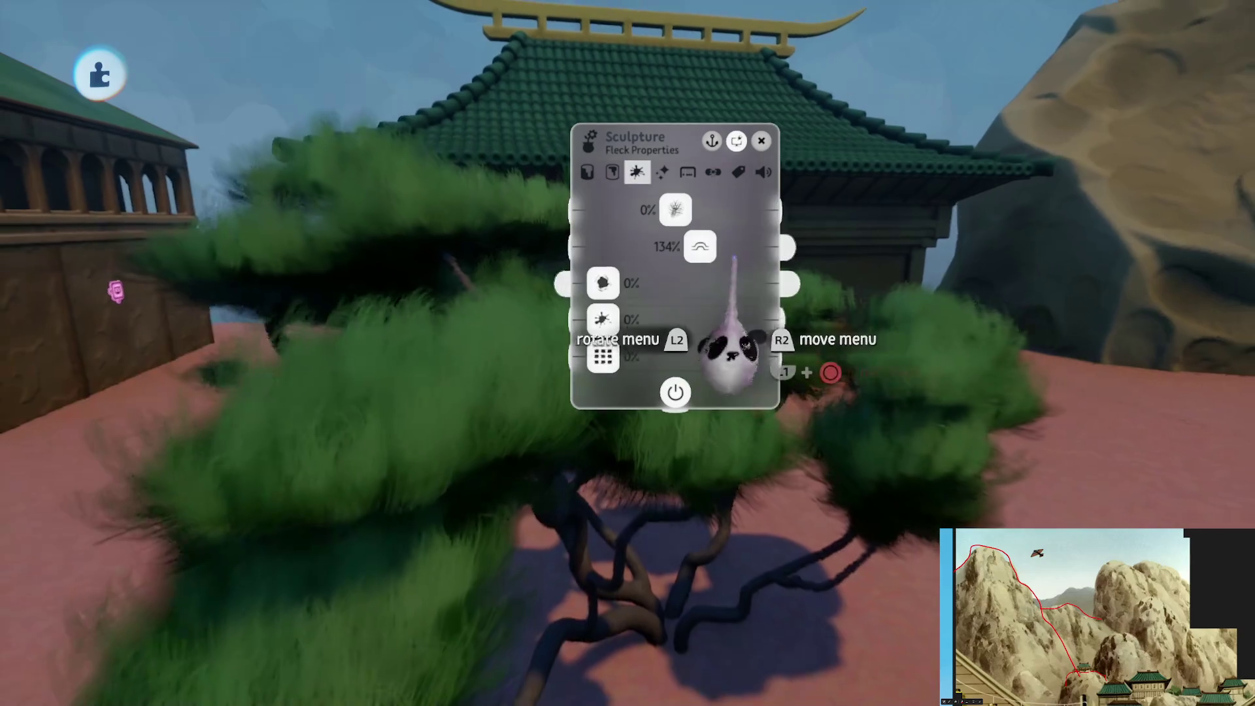
pyautogui.moveTo(517, 312)
pyautogui.mouseDown()
pyautogui.moveTo(673, 330)
pyautogui.moveTo(666, 322)
pyautogui.moveTo(660, 351)
pyautogui.moveTo(683, 297)
pyautogui.mouseUp()
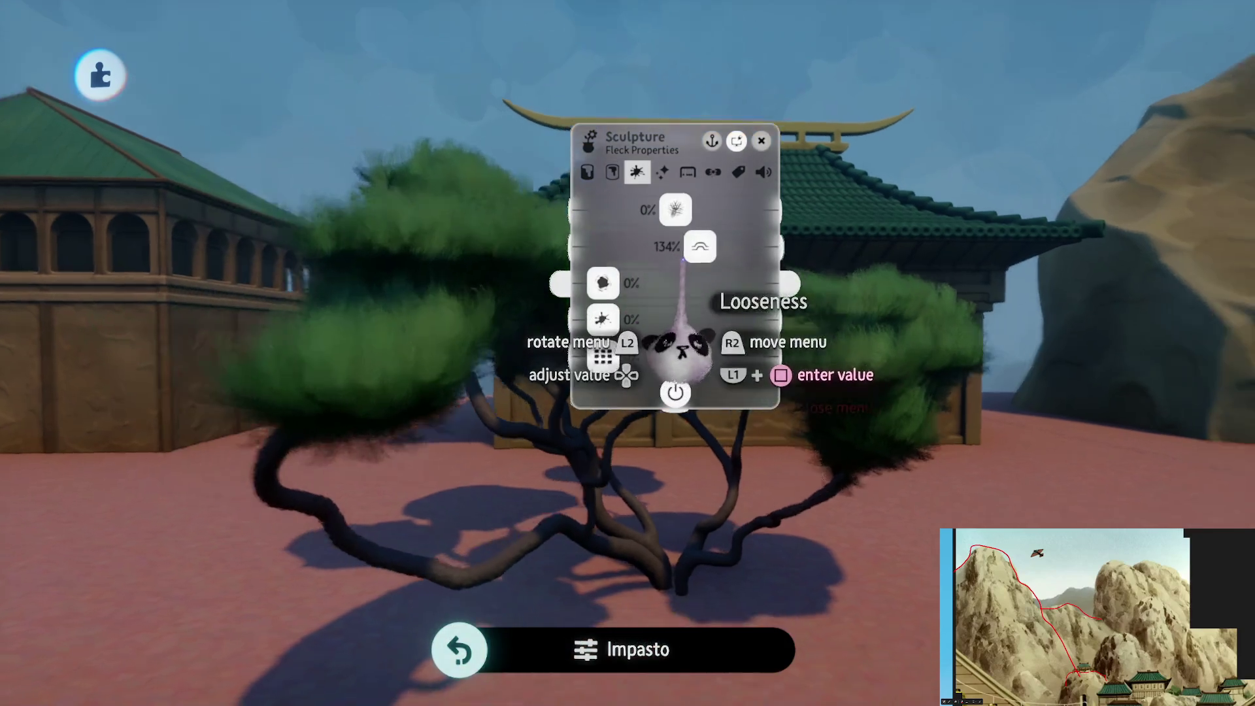
pyautogui.moveTo(798, 337); pyautogui.dragTo(773, 326)
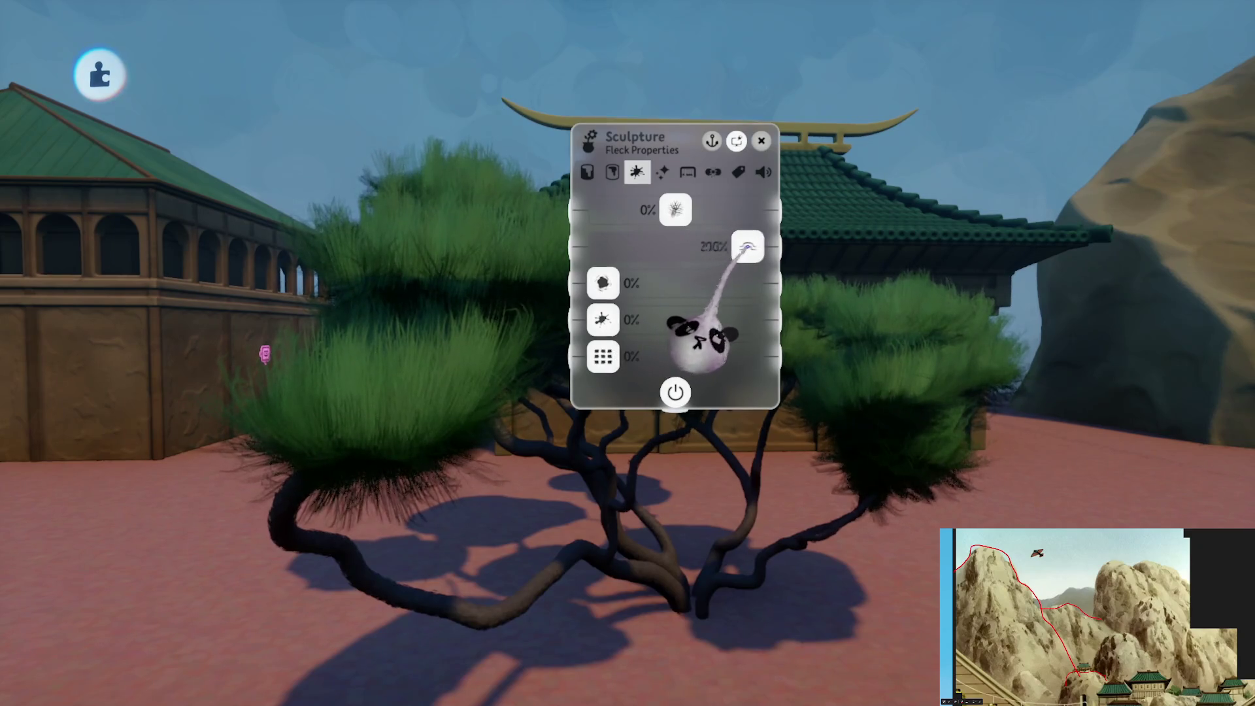
pyautogui.press('Escape')
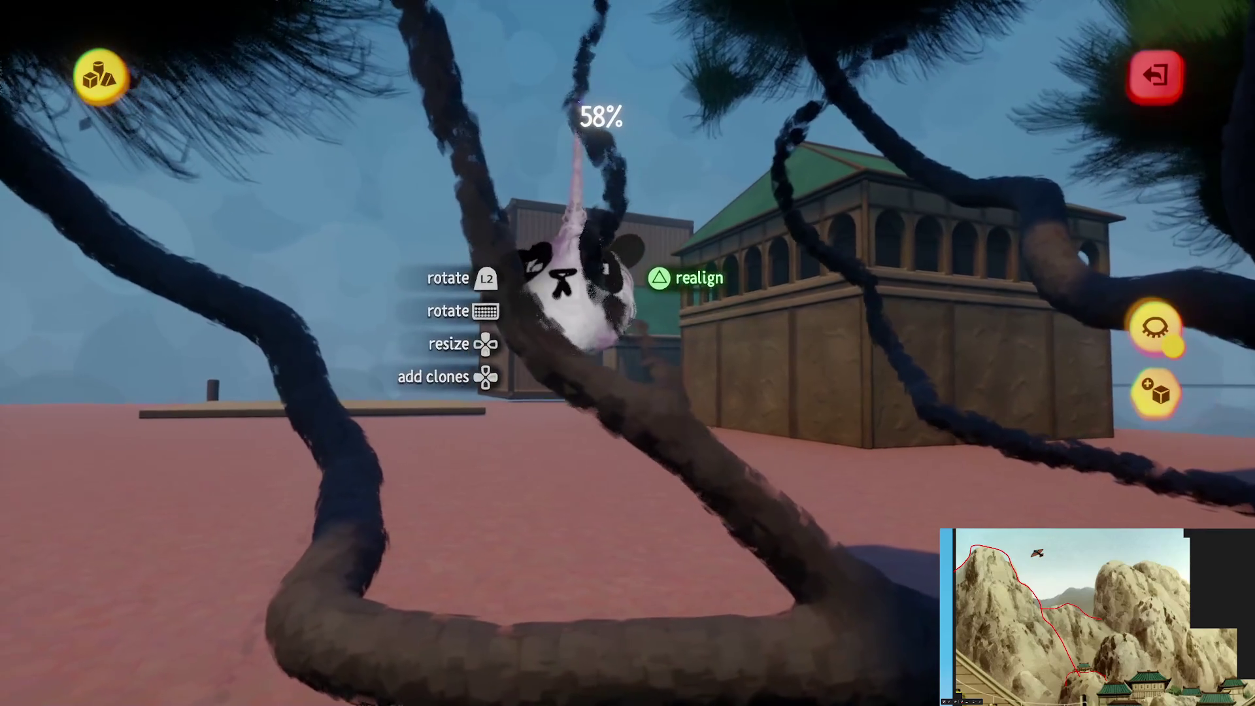
# Exit sculpt mode to see the whole pine tree
pyautogui.press('Escape')
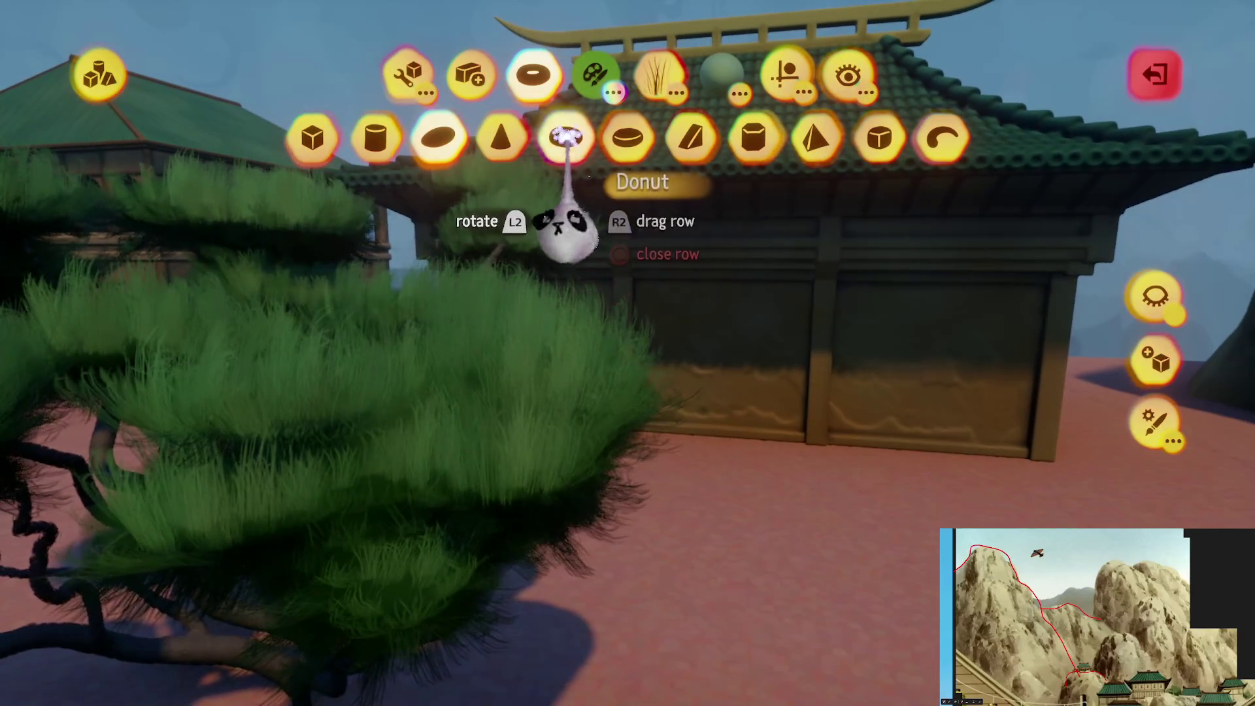
# Pick the Donut shape, then exit the shape editor and the sculpt tool
pyautogui.click(566, 136)
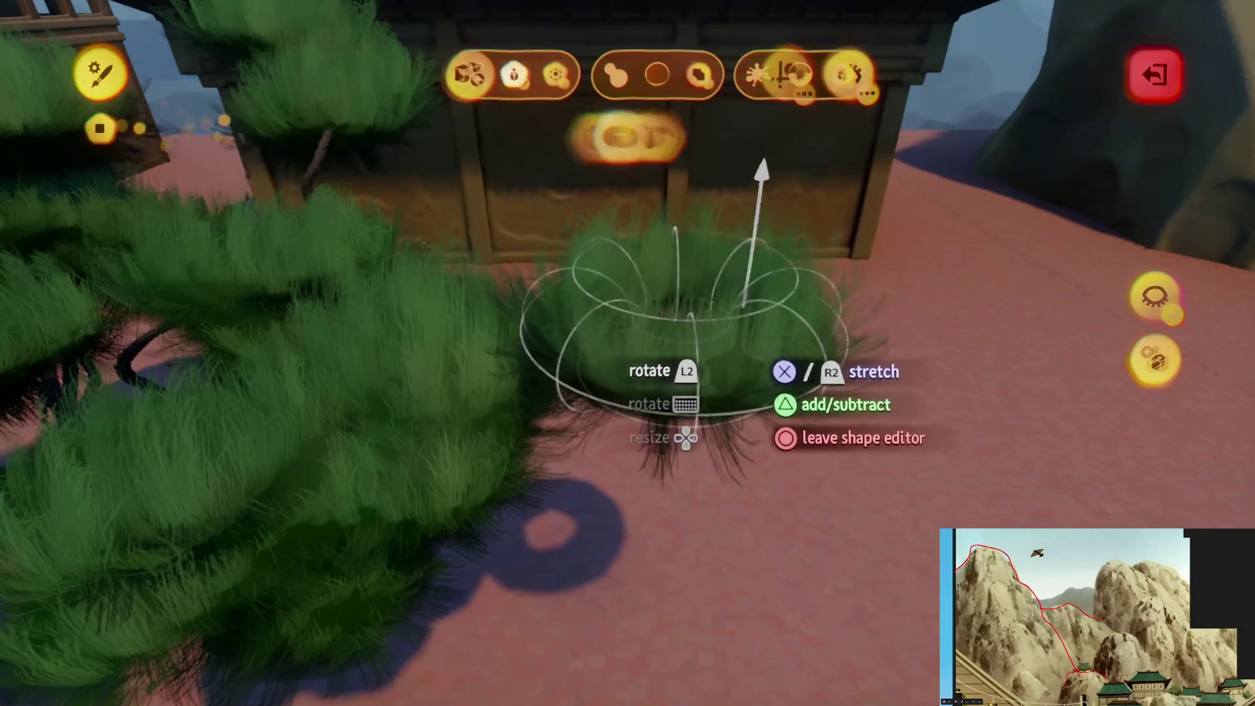
pyautogui.press('Escape')
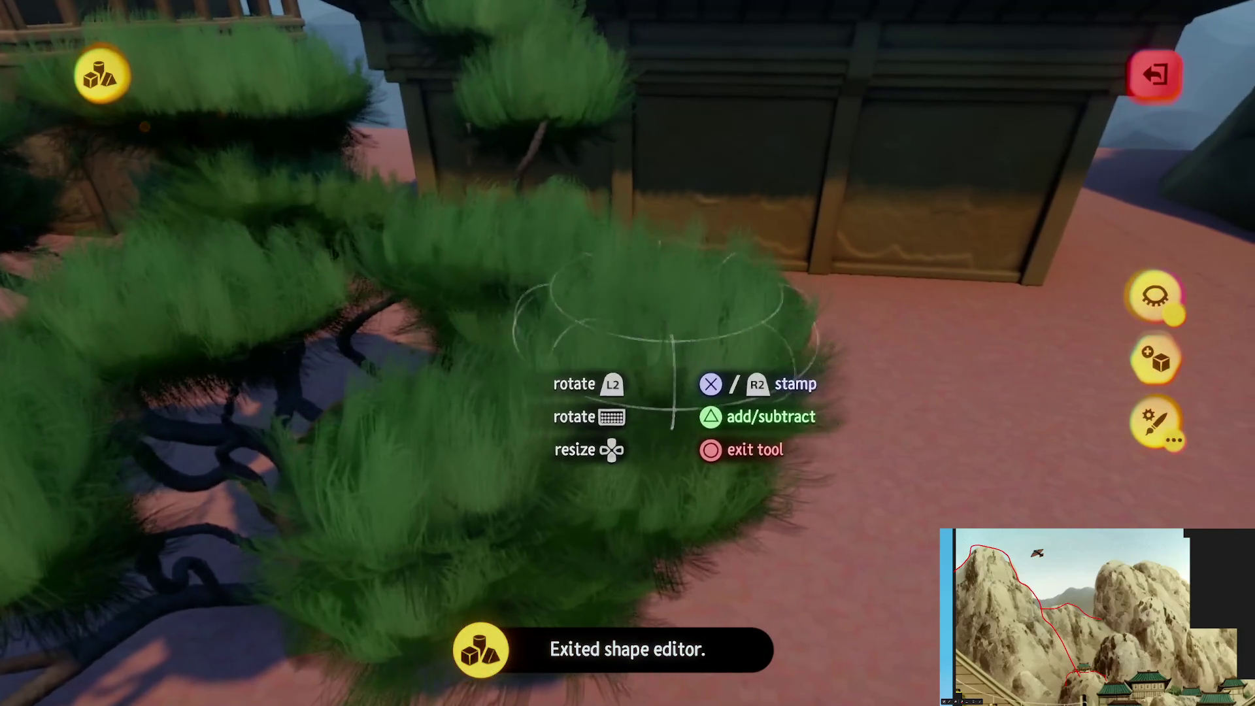
pyautogui.press('Escape')
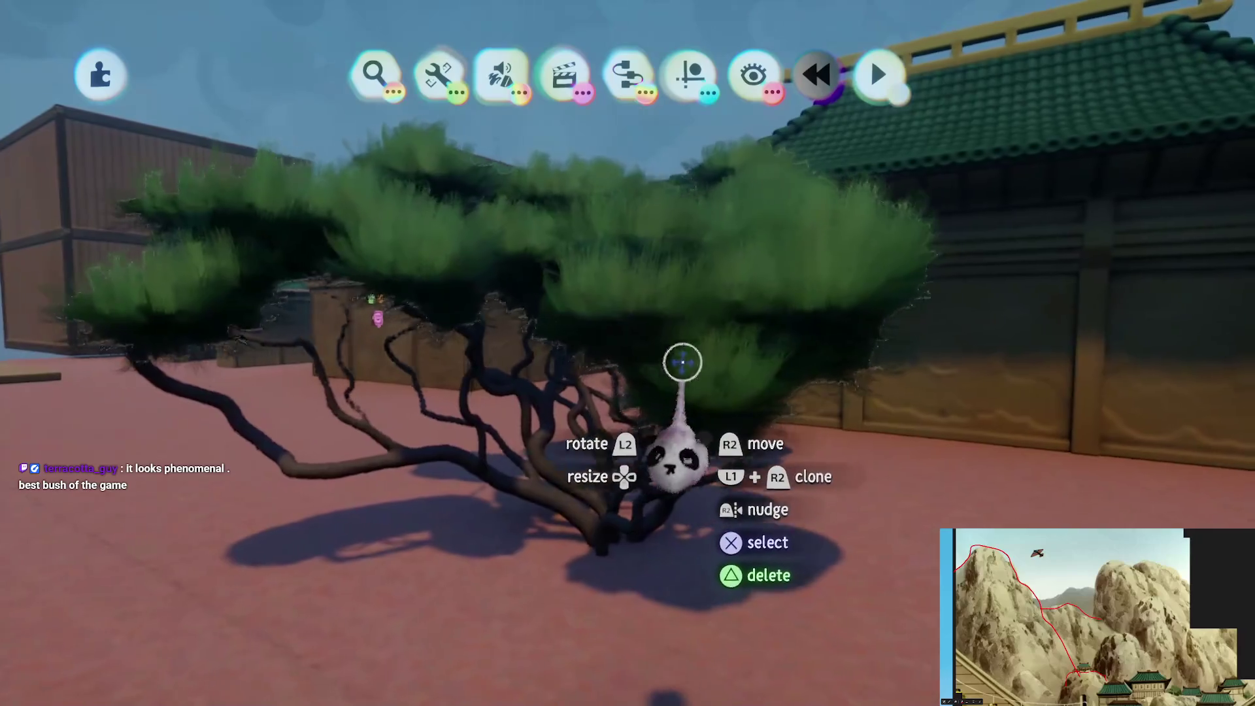
# Enable Grid Snap and move the pine tree along the grid
pyautogui.moveTo(654, 121)
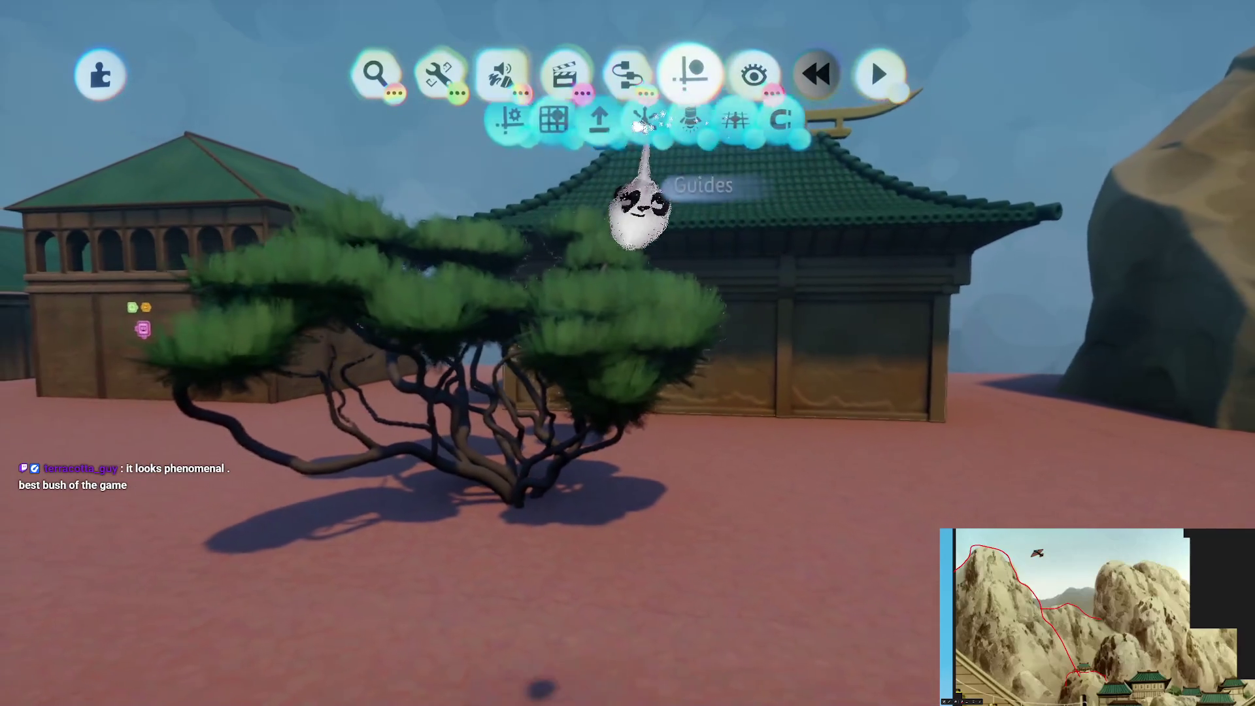
pyautogui.click(499, 135)
pyautogui.click(519, 505)
pyautogui.moveTo(384, 299)
pyautogui.mouseDown()
pyautogui.moveTo(521, 347)
pyautogui.moveTo(530, 334)
pyautogui.moveTo(533, 346)
pyautogui.moveTo(511, 334)
pyautogui.mouseUp()
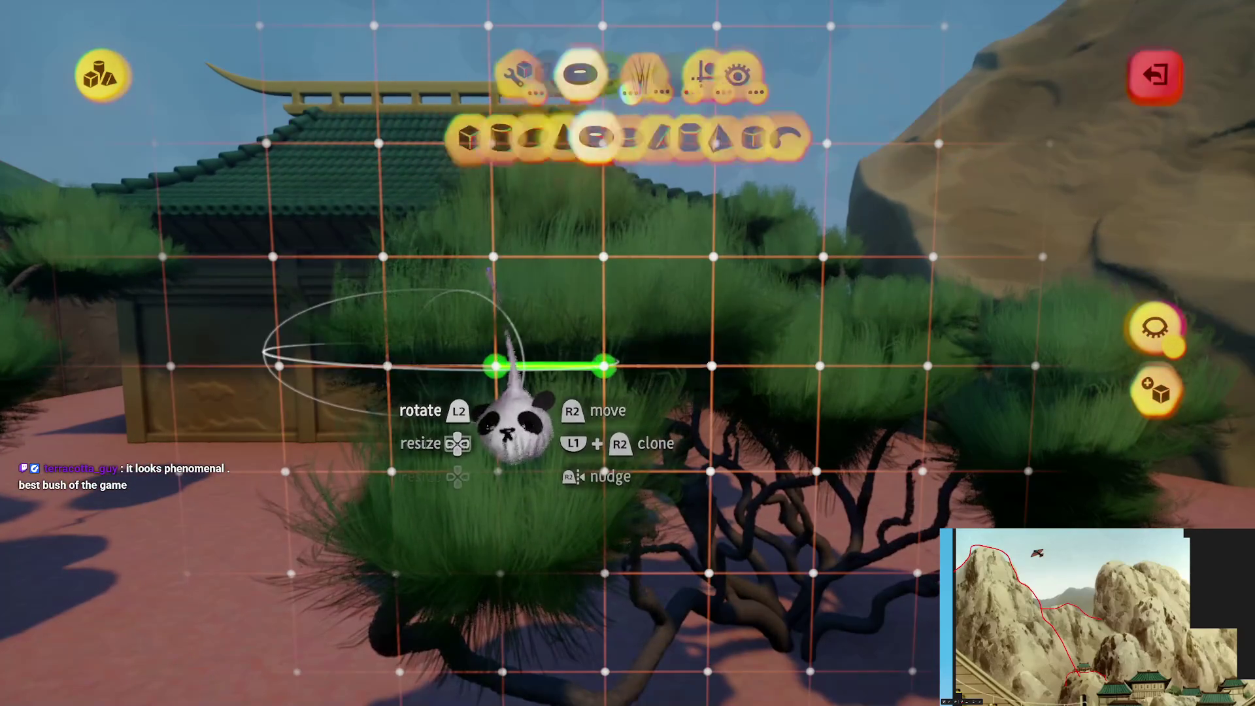
pyautogui.press('Escape')
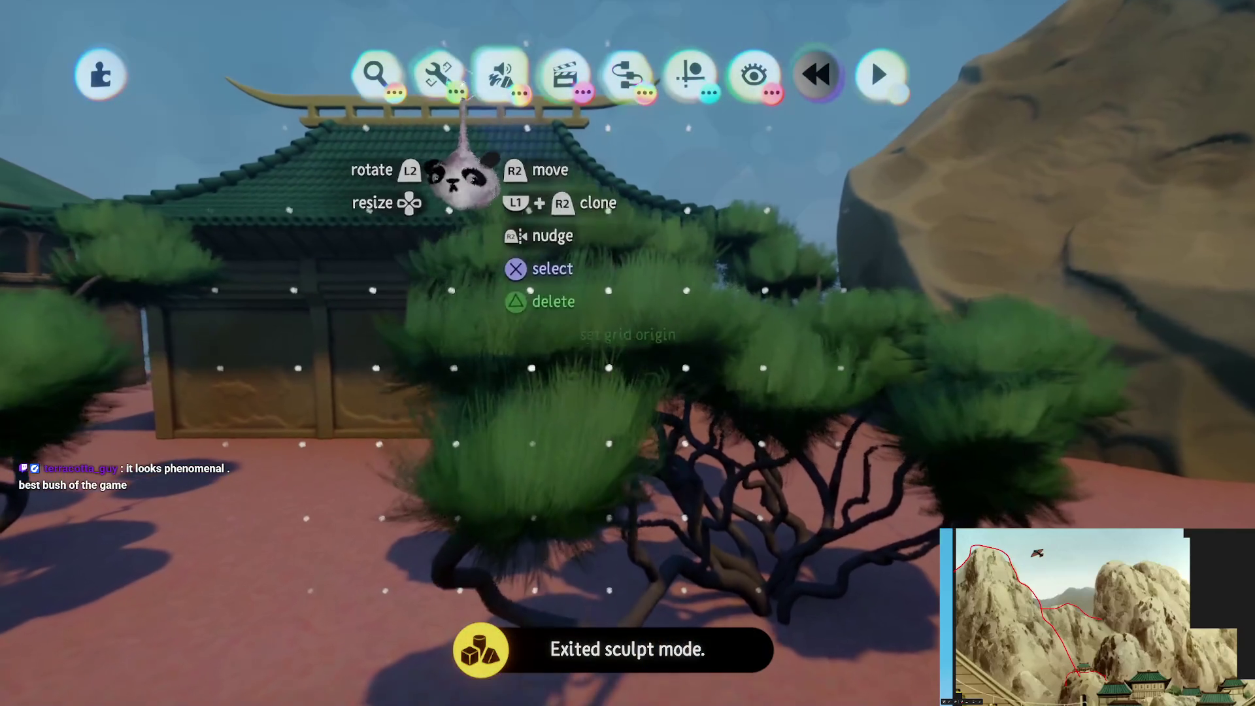
# Adjust the pine's level of detail so its foliage pads become smooth, rounded cushions
pyautogui.click(943, 139)
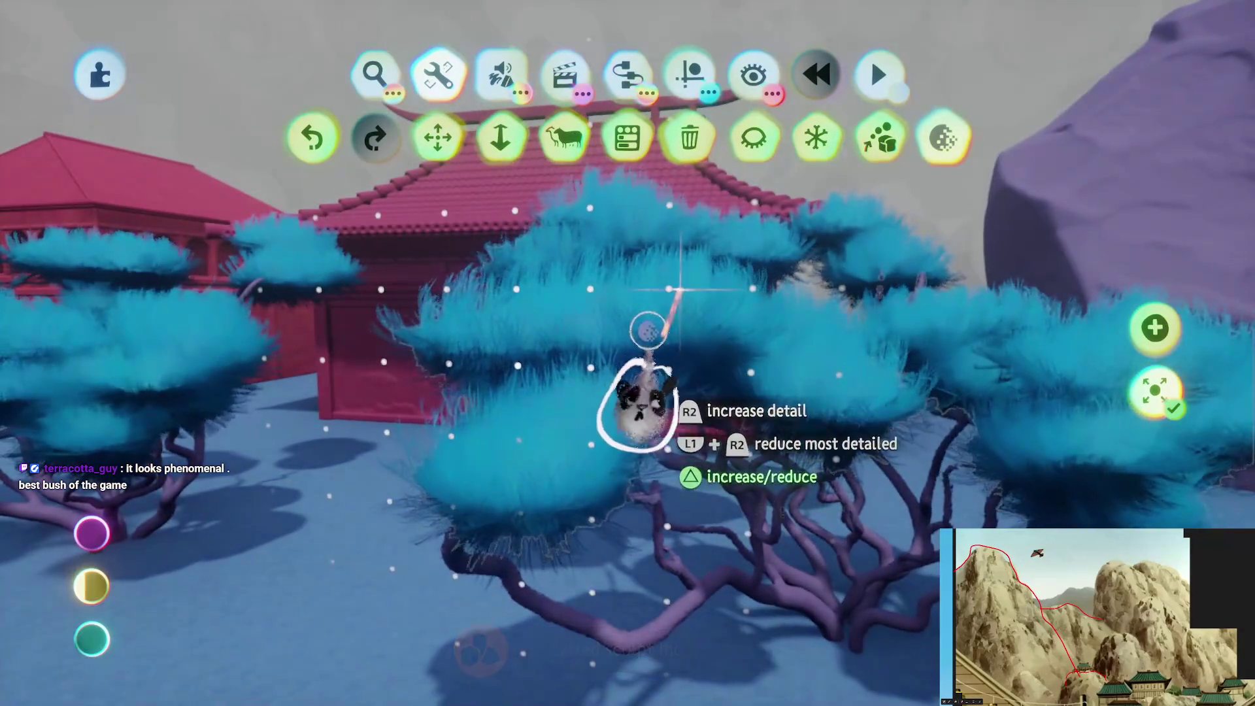
pyautogui.click(649, 321)
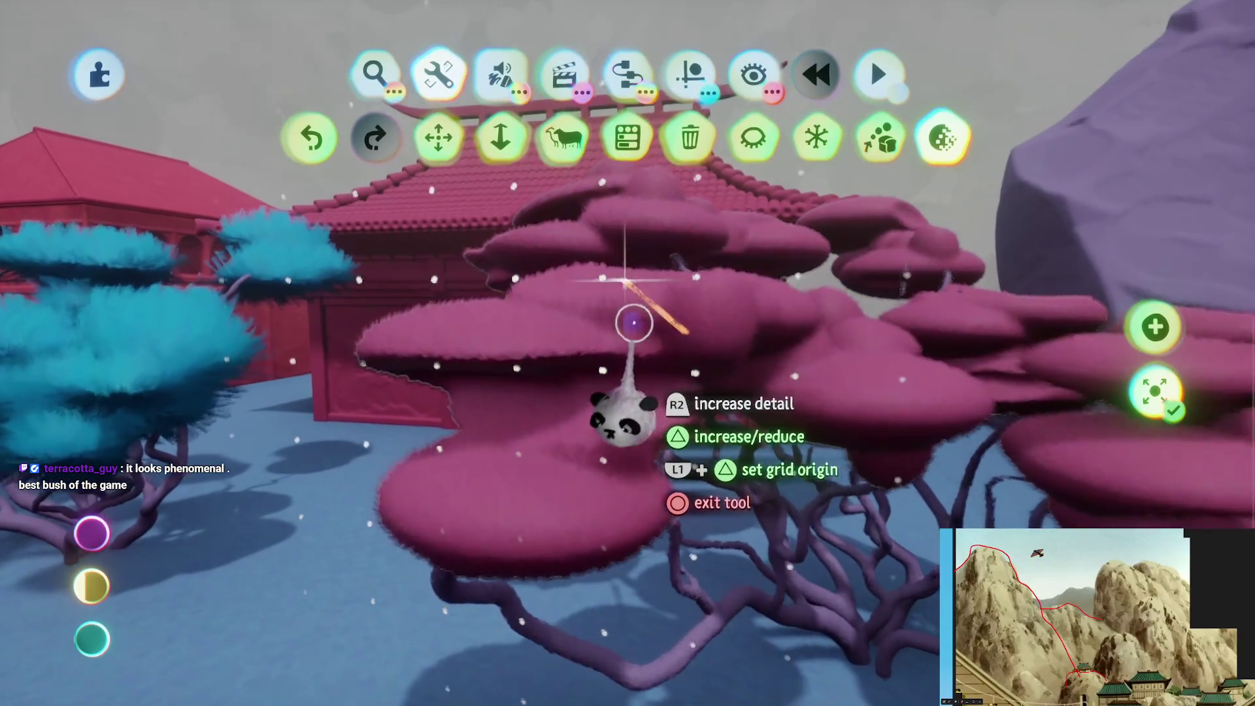
pyautogui.press('Escape')
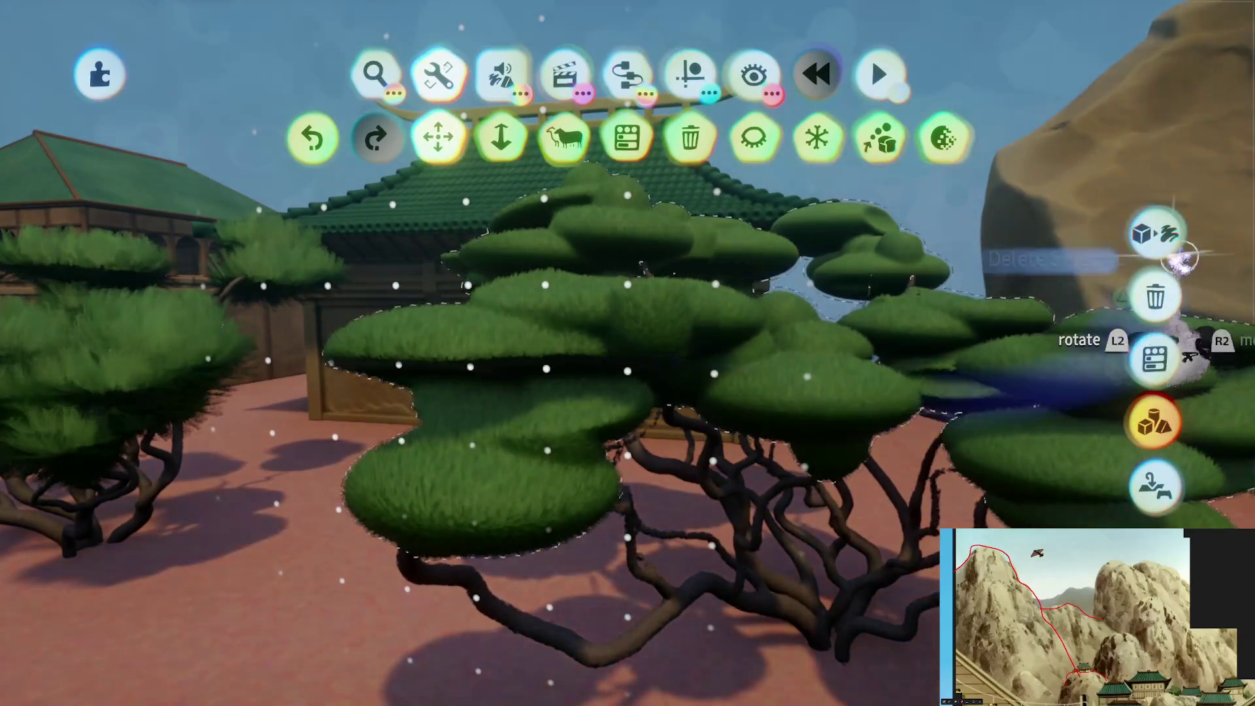
pyautogui.moveTo(683, 425)
pyautogui.mouseDown()
pyautogui.moveTo(664, 504)
pyautogui.moveTo(667, 650)
pyautogui.moveTo(654, 693)
pyautogui.moveTo(607, 442)
pyautogui.moveTo(621, 359)
pyautogui.moveTo(698, 437)
pyautogui.mouseUp()
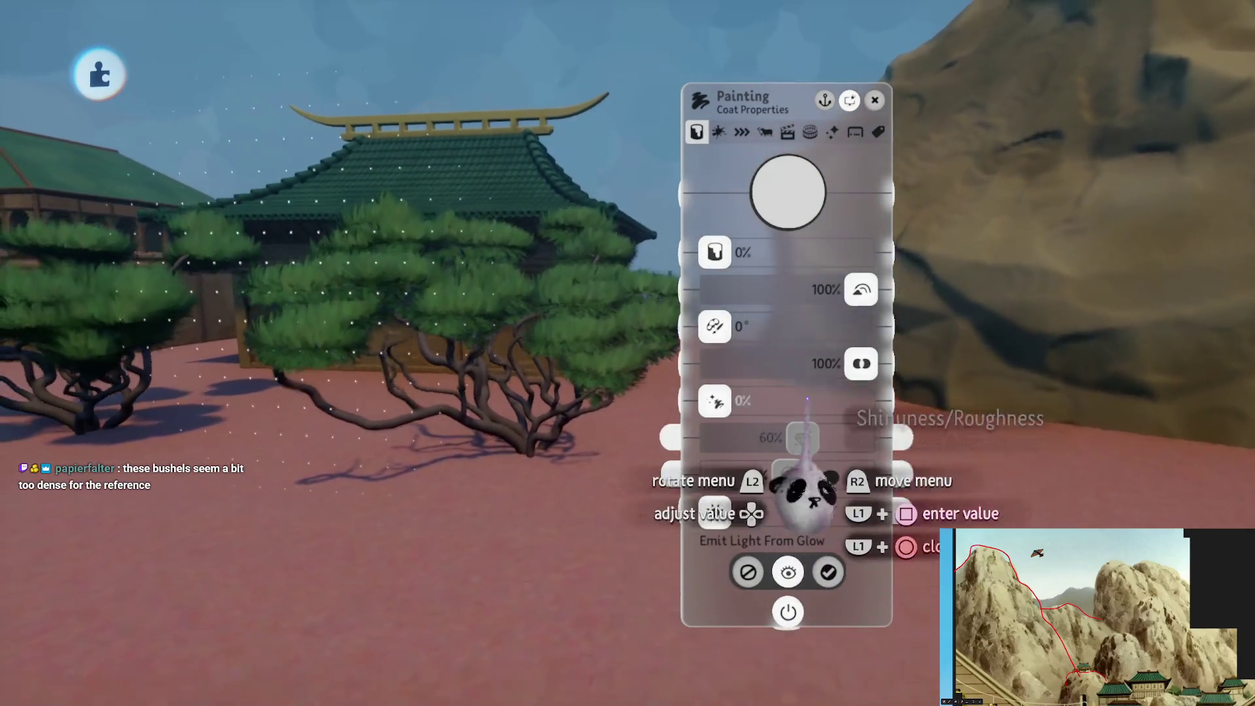
pyautogui.press('Escape')
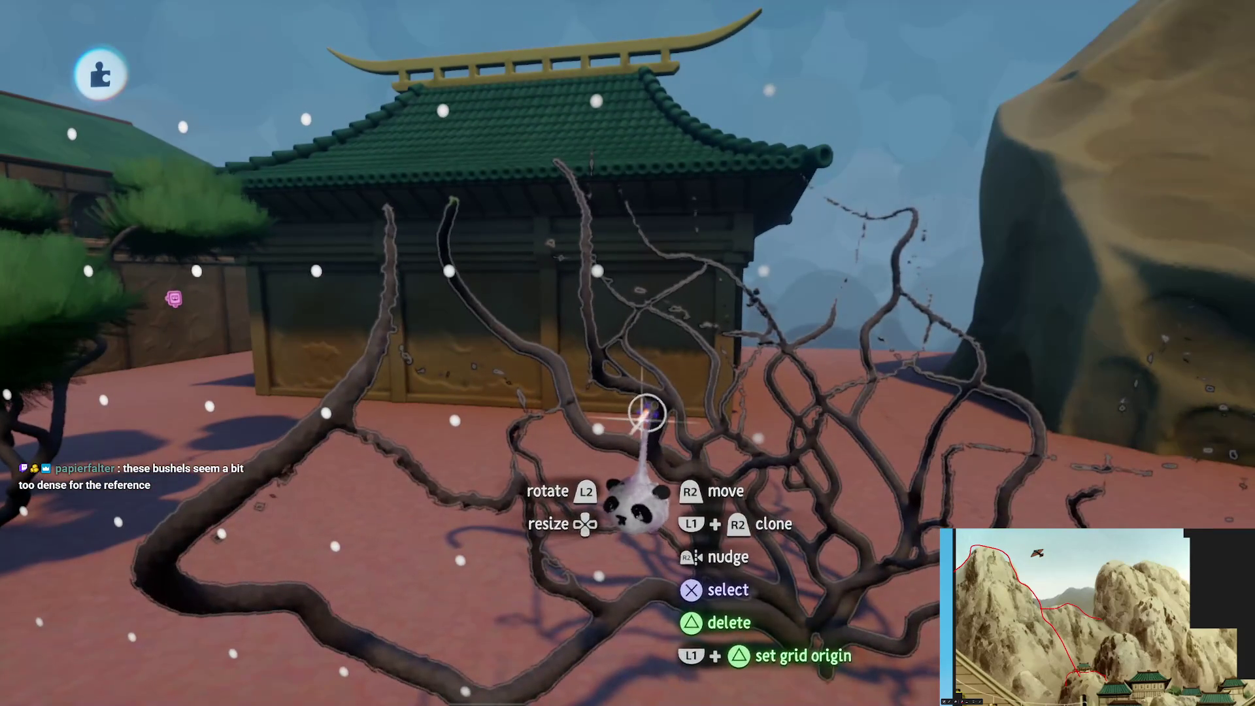
pyautogui.press('Delete')
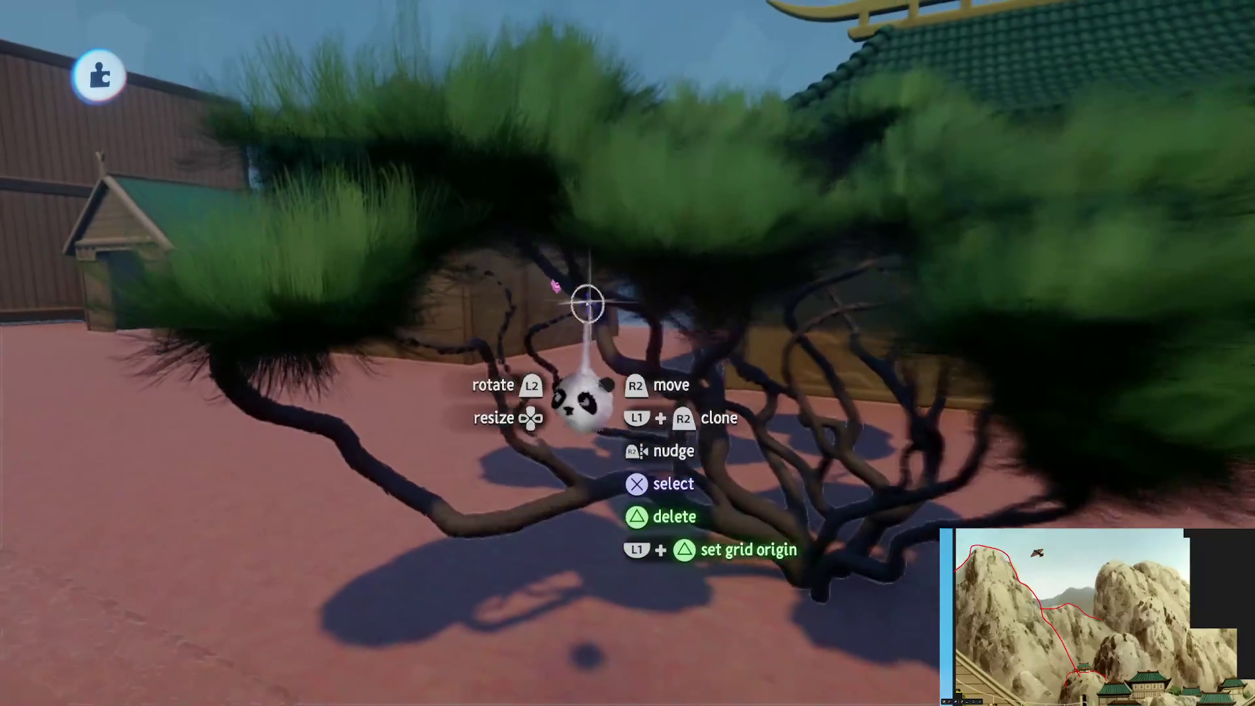
pyautogui.press('Escape')
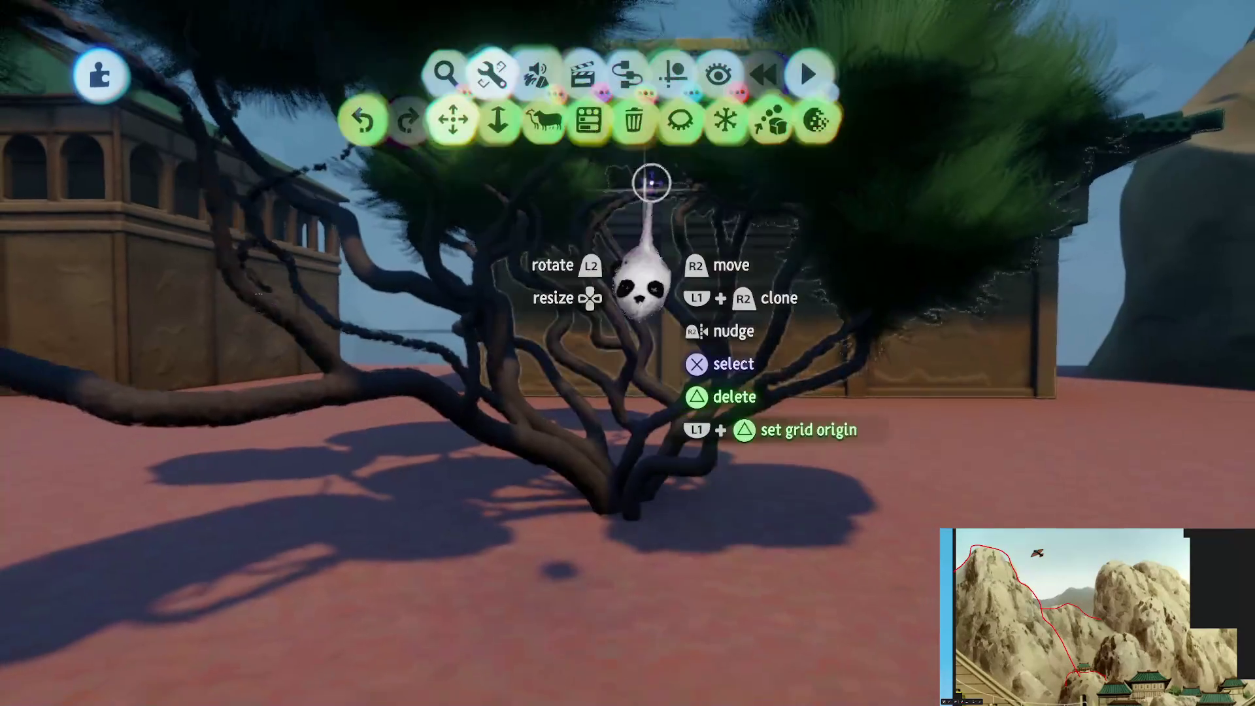
pyautogui.press('Escape')
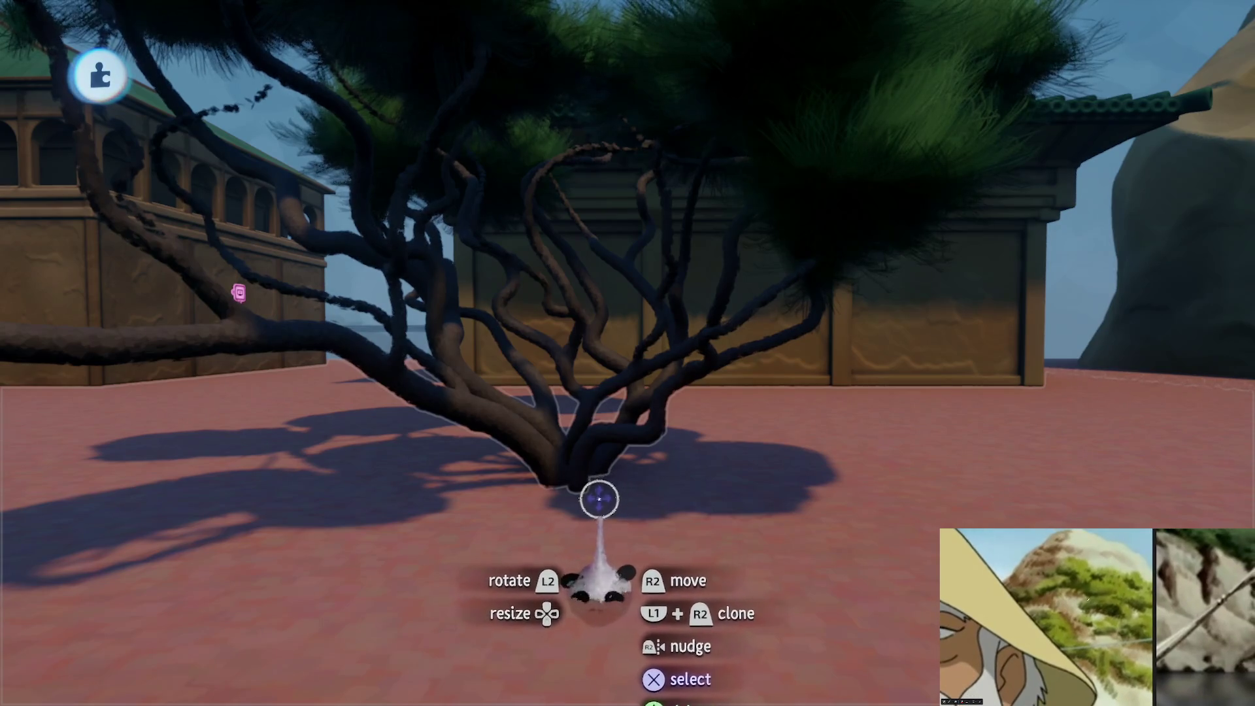
pyautogui.scroll(-5, 596, 498)
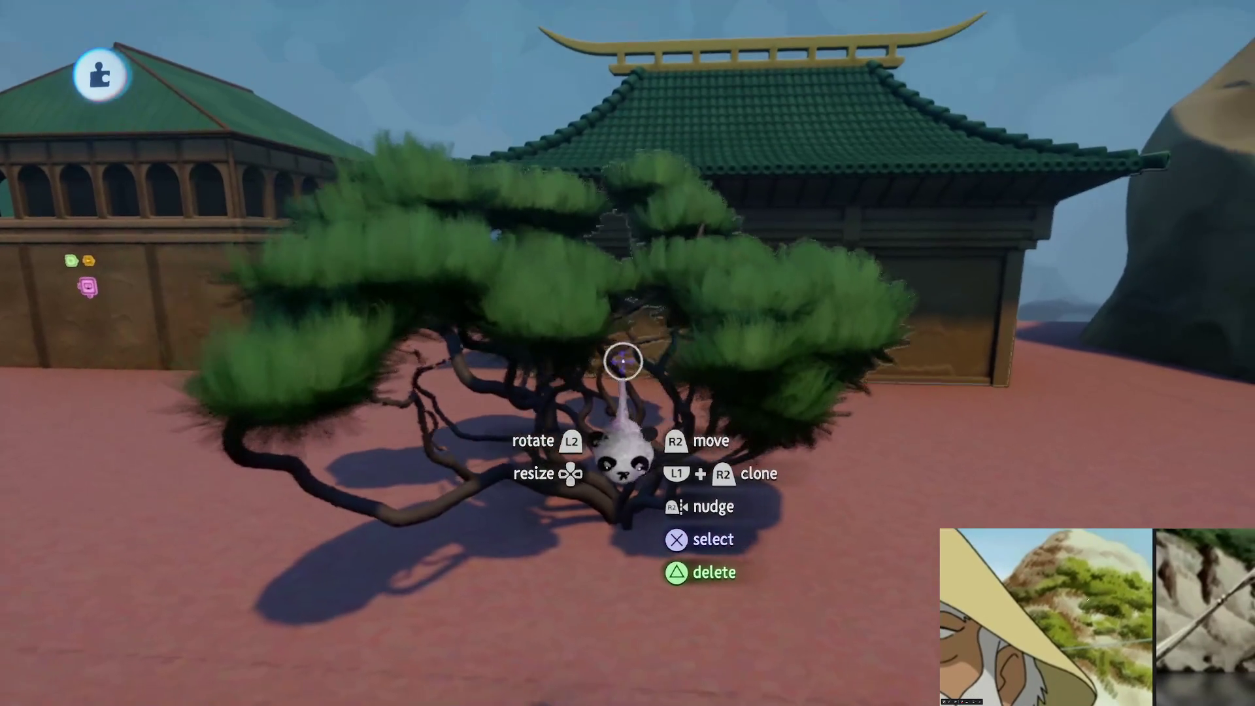
pyautogui.press('Escape')
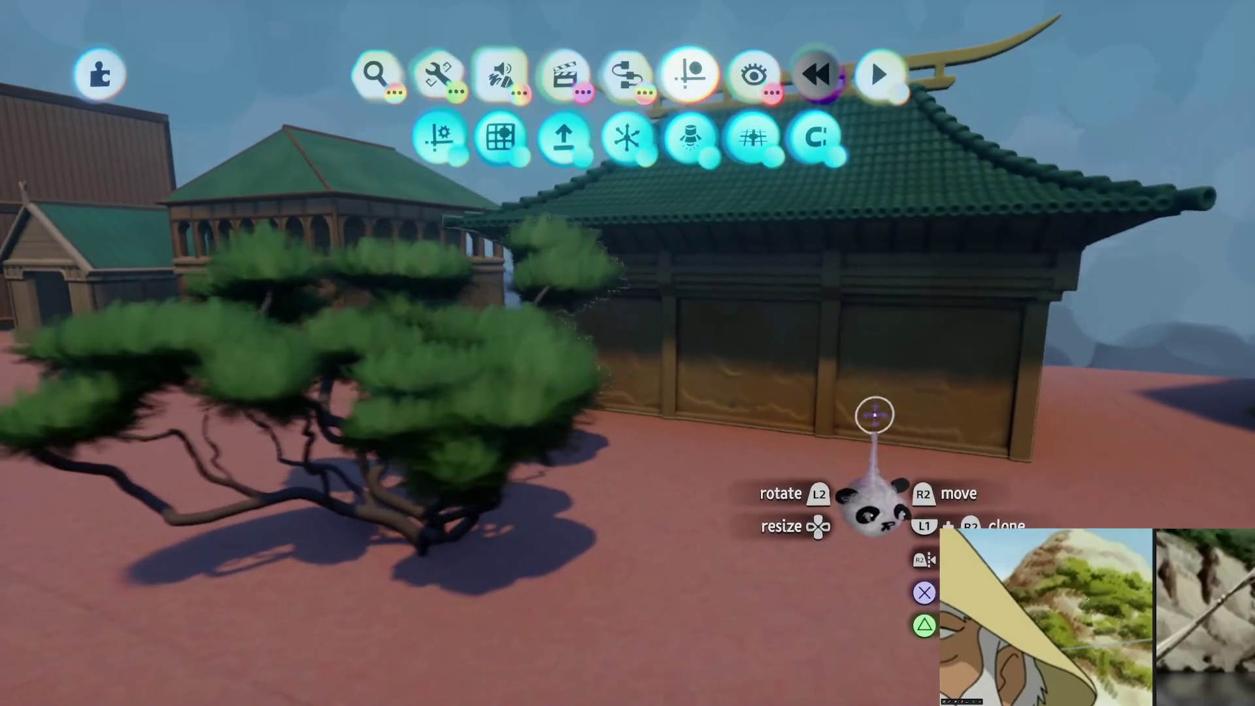
pyautogui.moveTo(874, 415)
pyautogui.mouseDown(button='middle')
pyautogui.moveTo(809, 401)
pyautogui.moveTo(721, 169)
pyautogui.mouseUp(button='middle')
pyautogui.moveTo(734, 277)
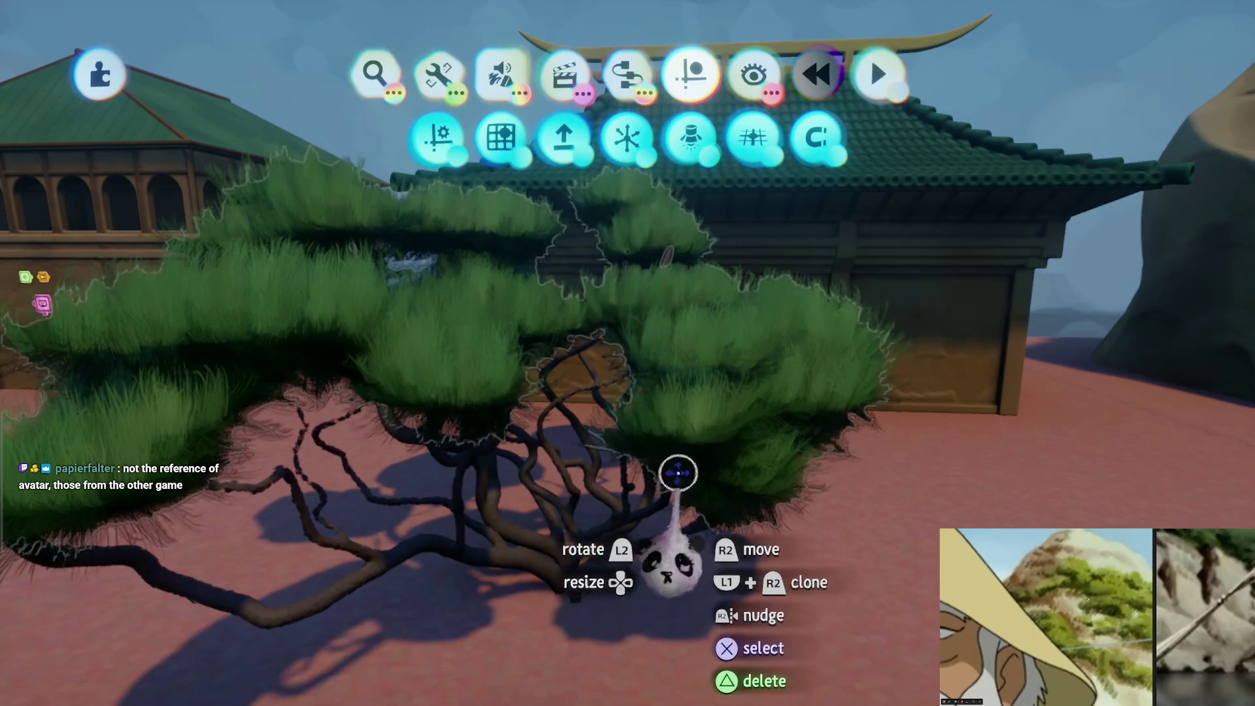
pyautogui.press('super')
# Browse the recently created pine-foliage screenshots full-size, one after another, as reference
pyautogui.press('Return')
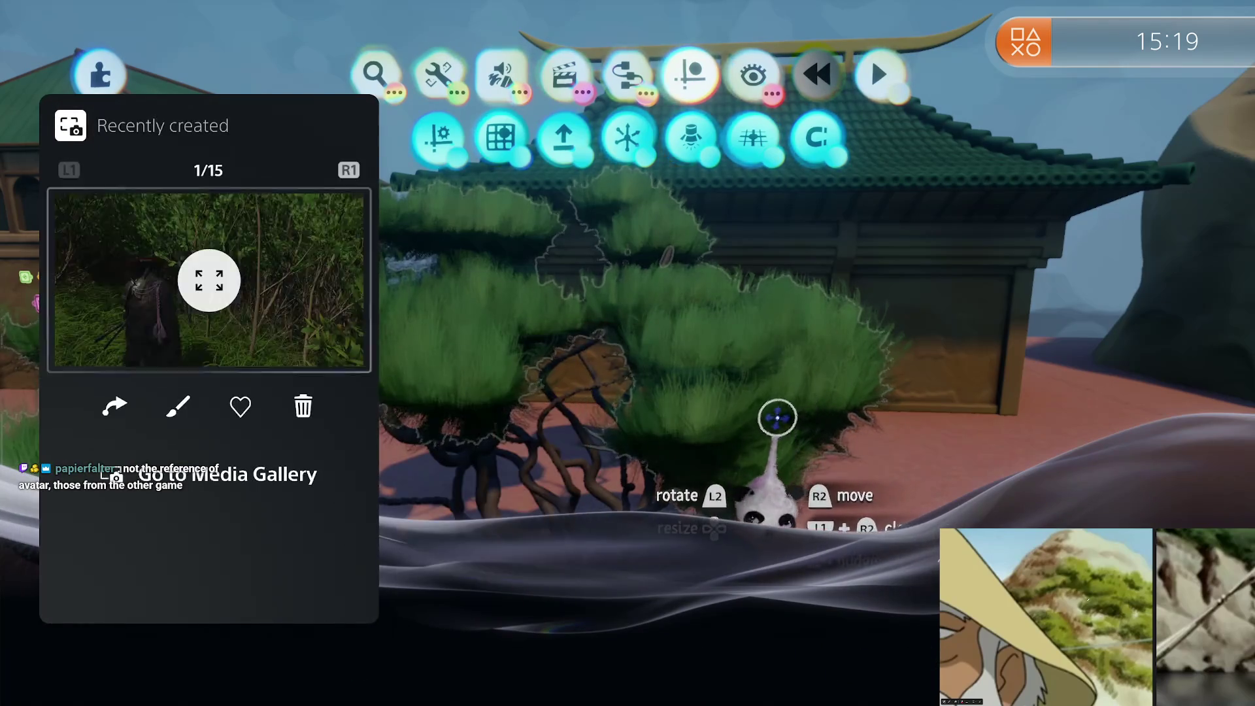
pyautogui.press('Return')
pyautogui.press('Right')
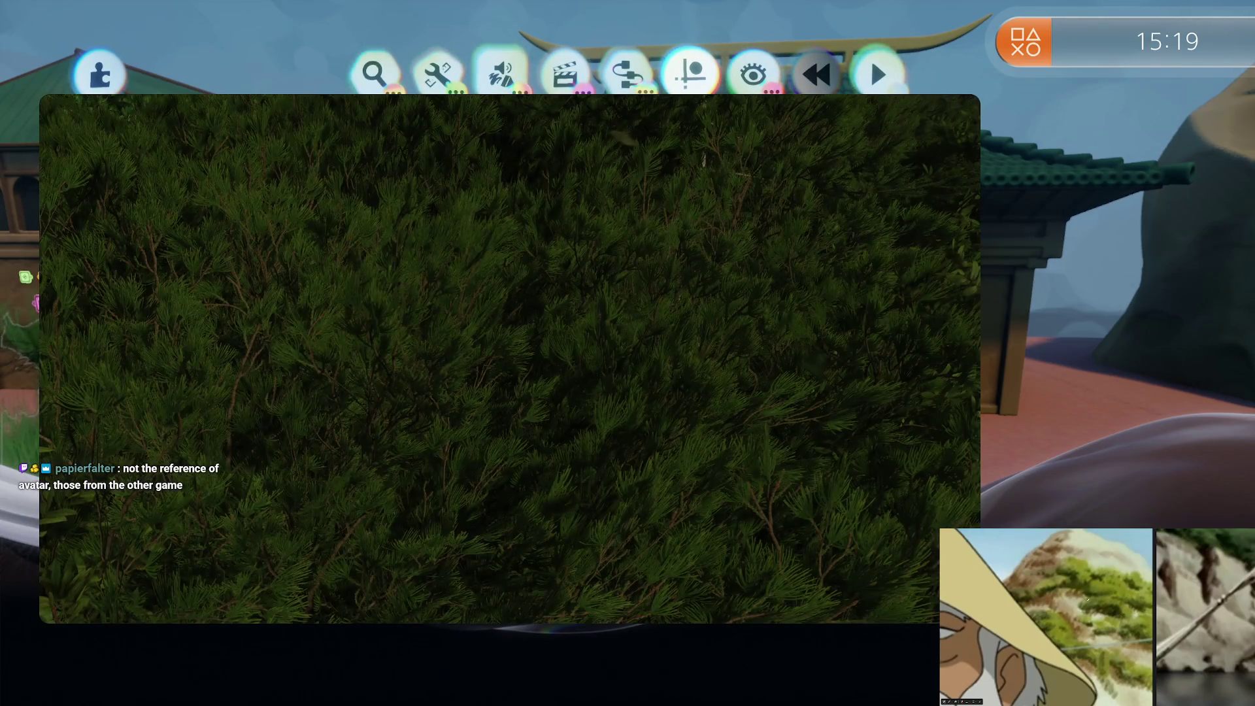
pyautogui.press('Right')
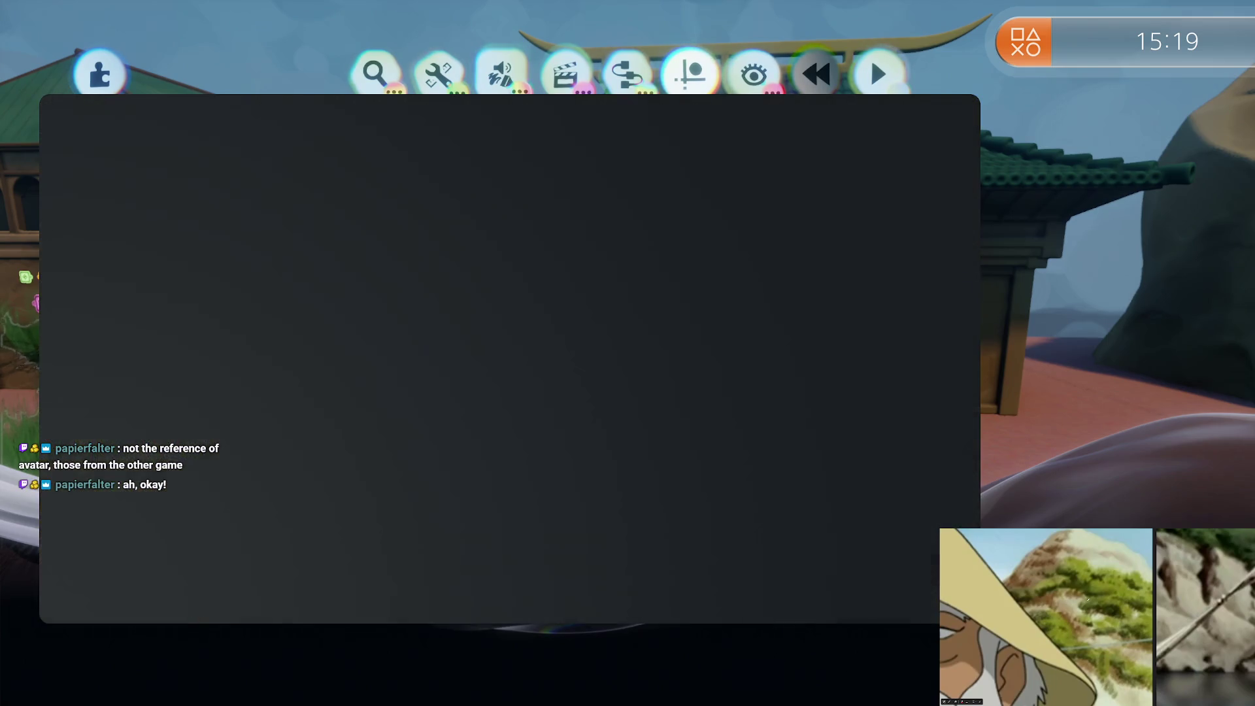
pyautogui.press('Right')
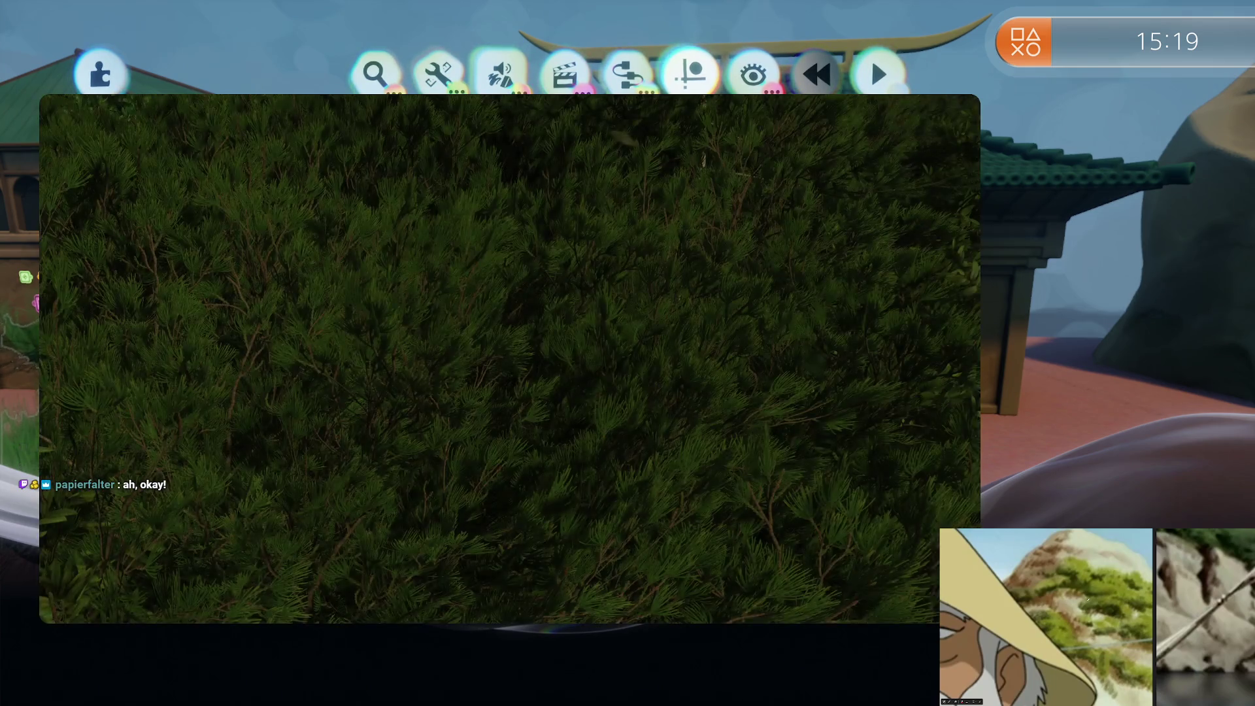
pyautogui.press('Right')
pyautogui.press('Right')
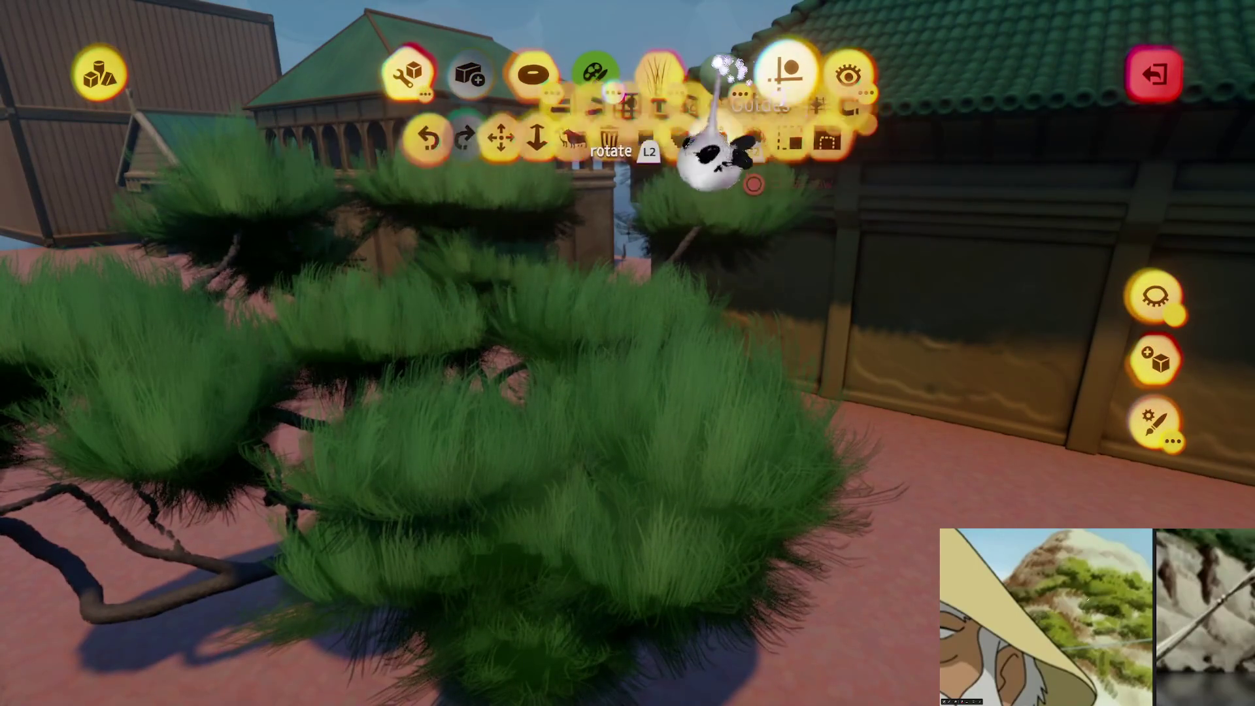
# Choose the sphere shape and a soft green colour for the foliage
pyautogui.click(533, 73)
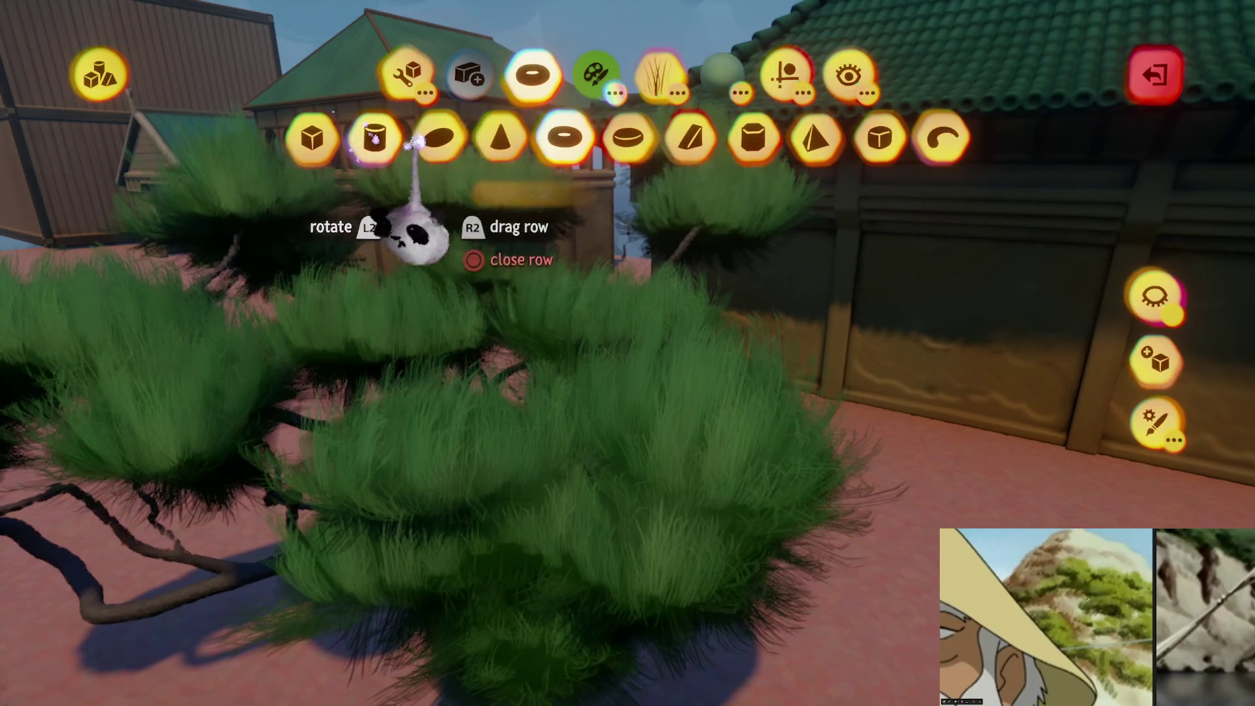
pyautogui.click(439, 137)
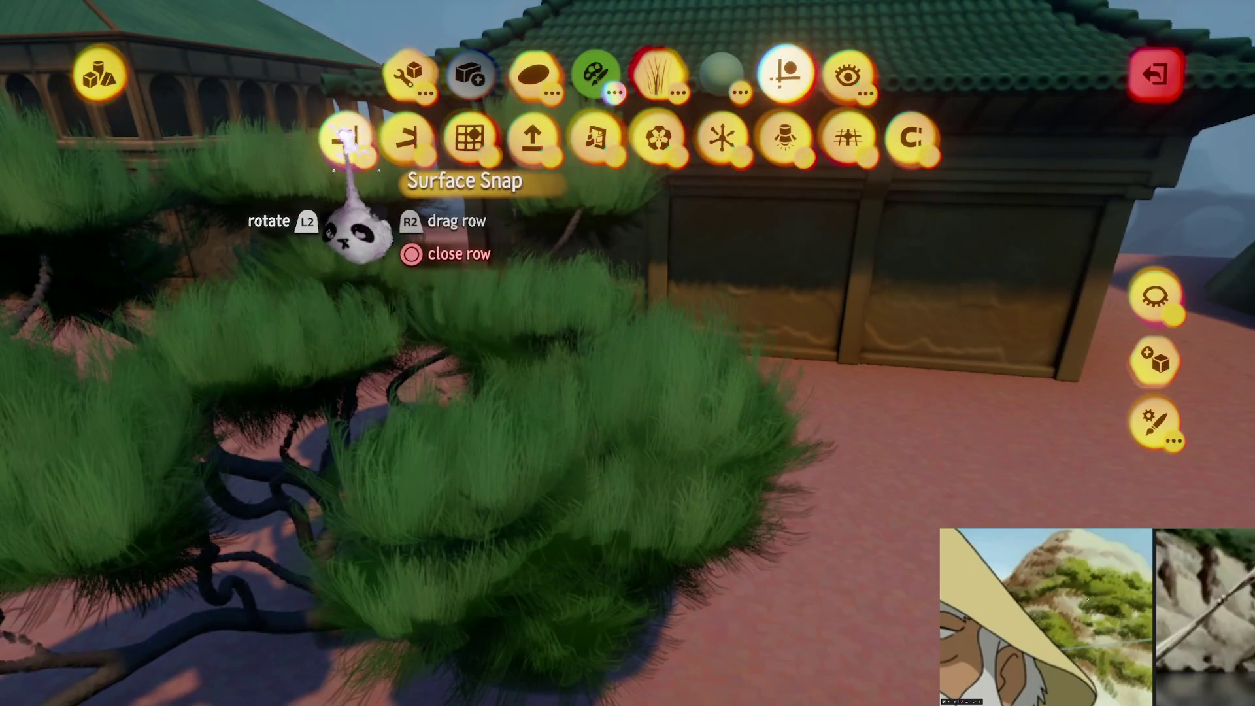
pyautogui.click(596, 74)
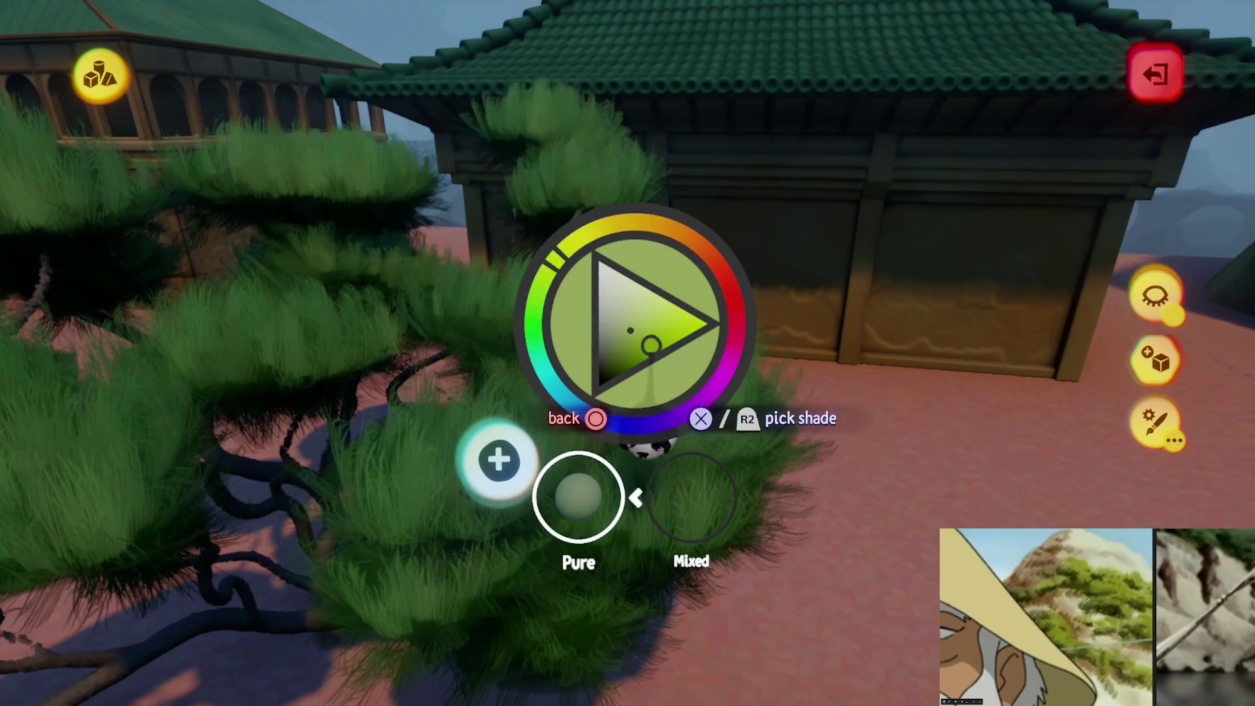
# Exit the smear tool, shape editor and sculpt mode, then reopen the tree's foliage sculpture
pyautogui.press('Escape')
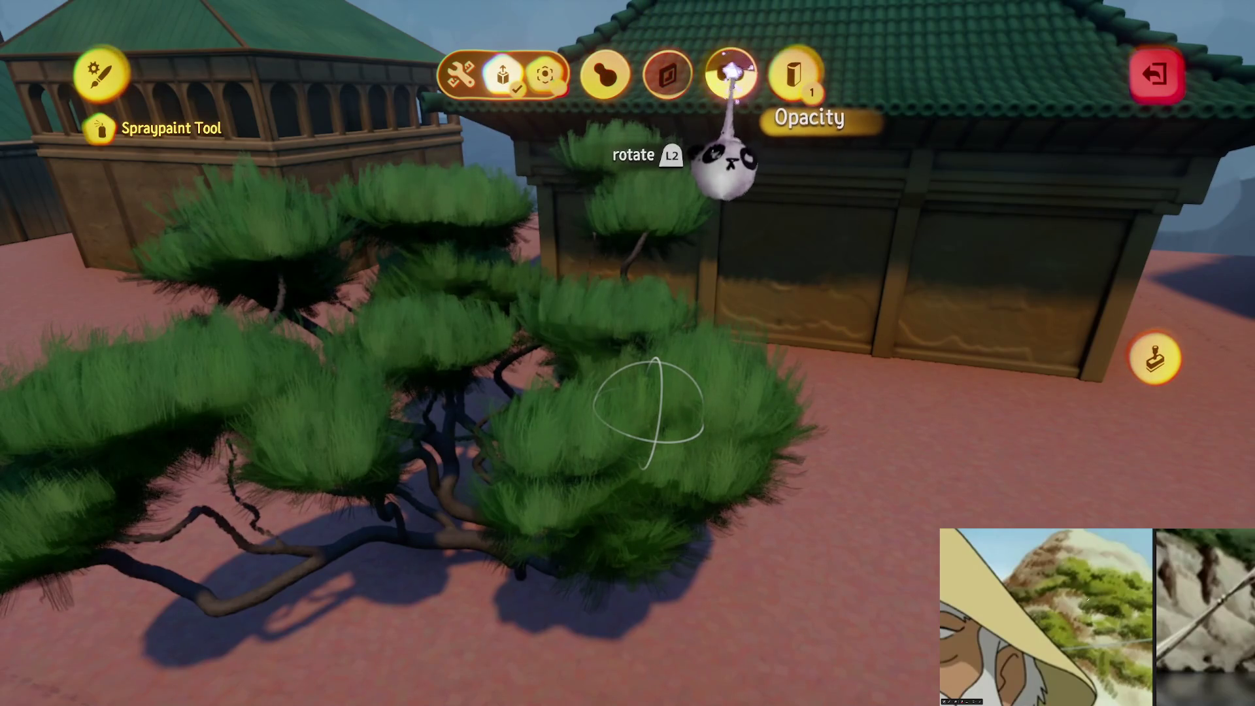
pyautogui.press('Escape')
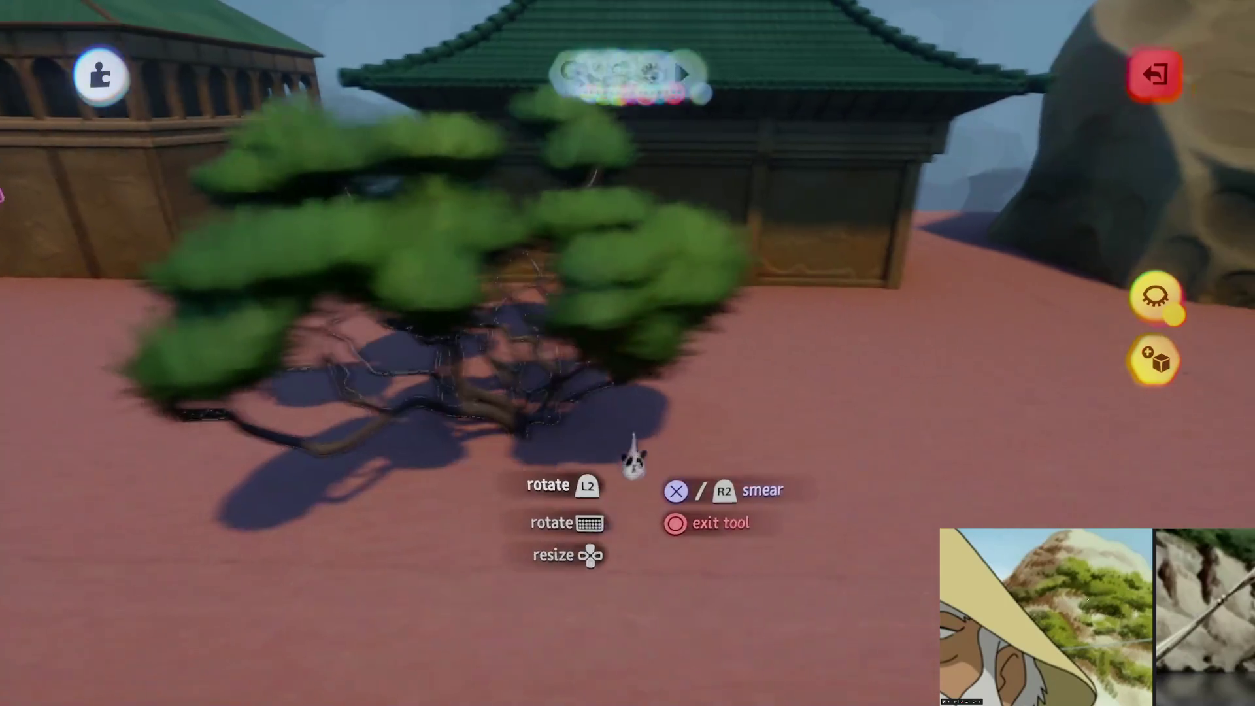
pyautogui.press('Escape')
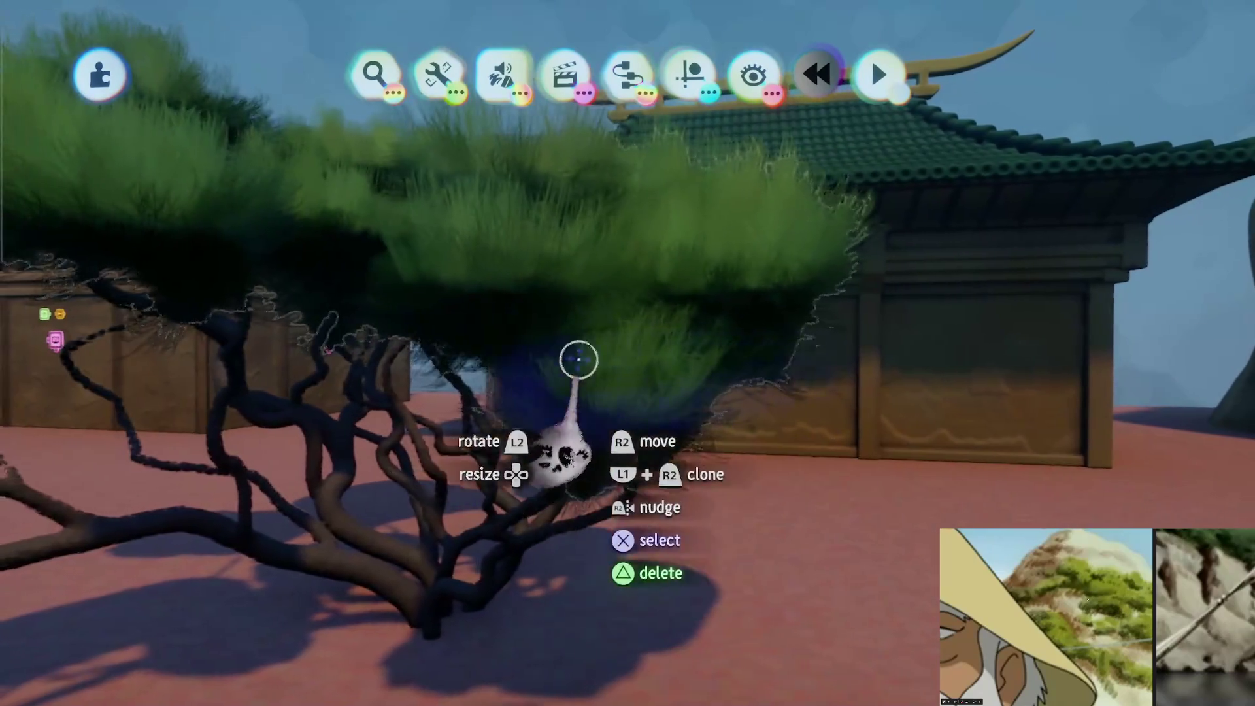
pyautogui.doubleClick(806, 342)
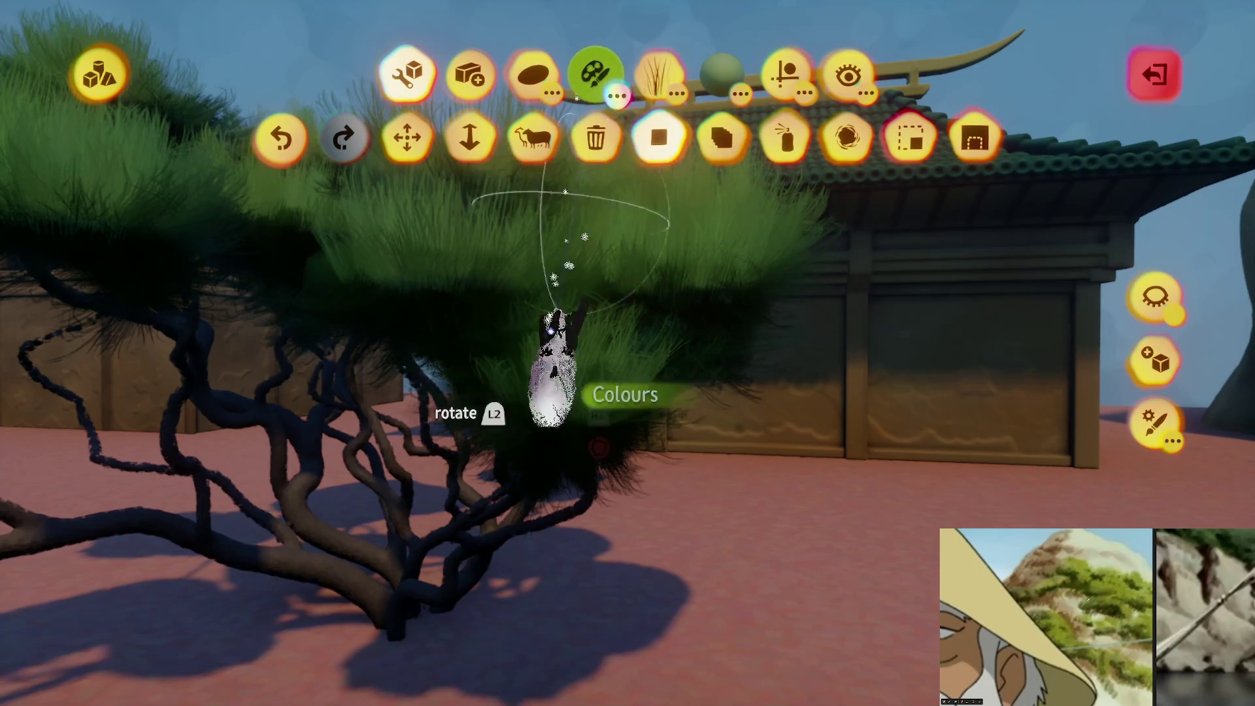
# Pick a darker green in the colour wheel and enable Surface Snap in the guide options
pyautogui.press('c')
pyautogui.press('c')
pyautogui.press('c')
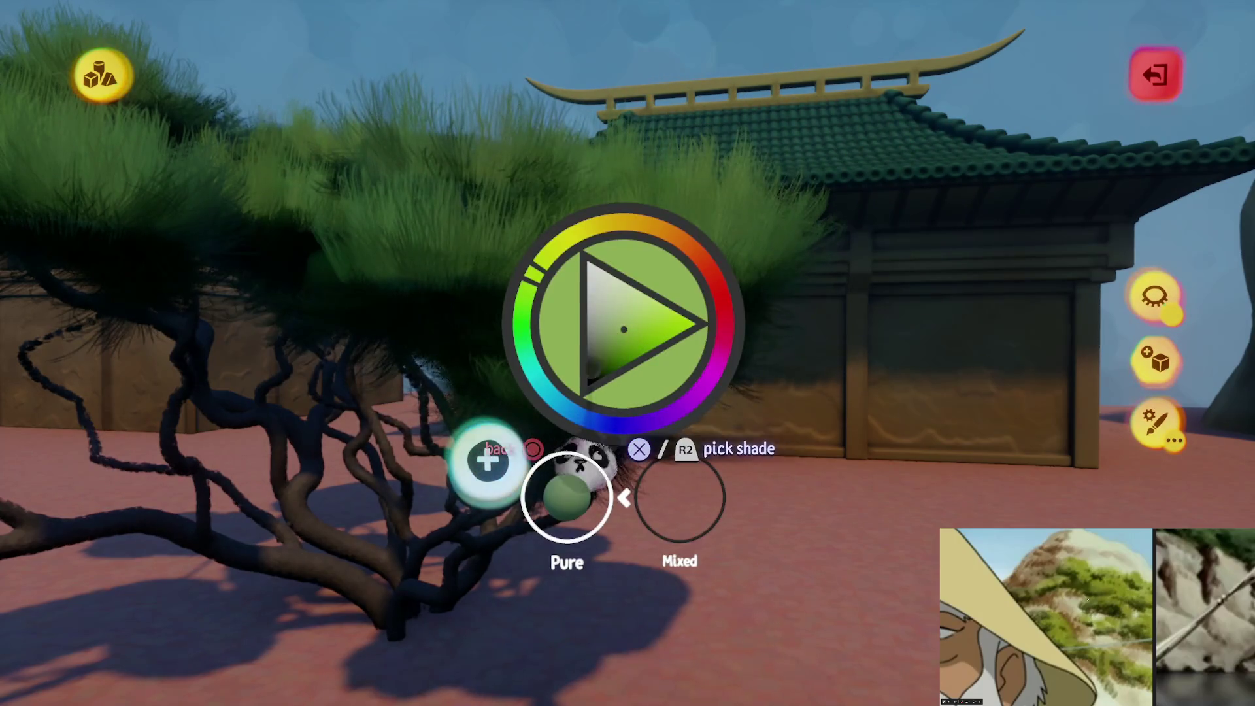
pyautogui.click(610, 353)
pyautogui.press('c')
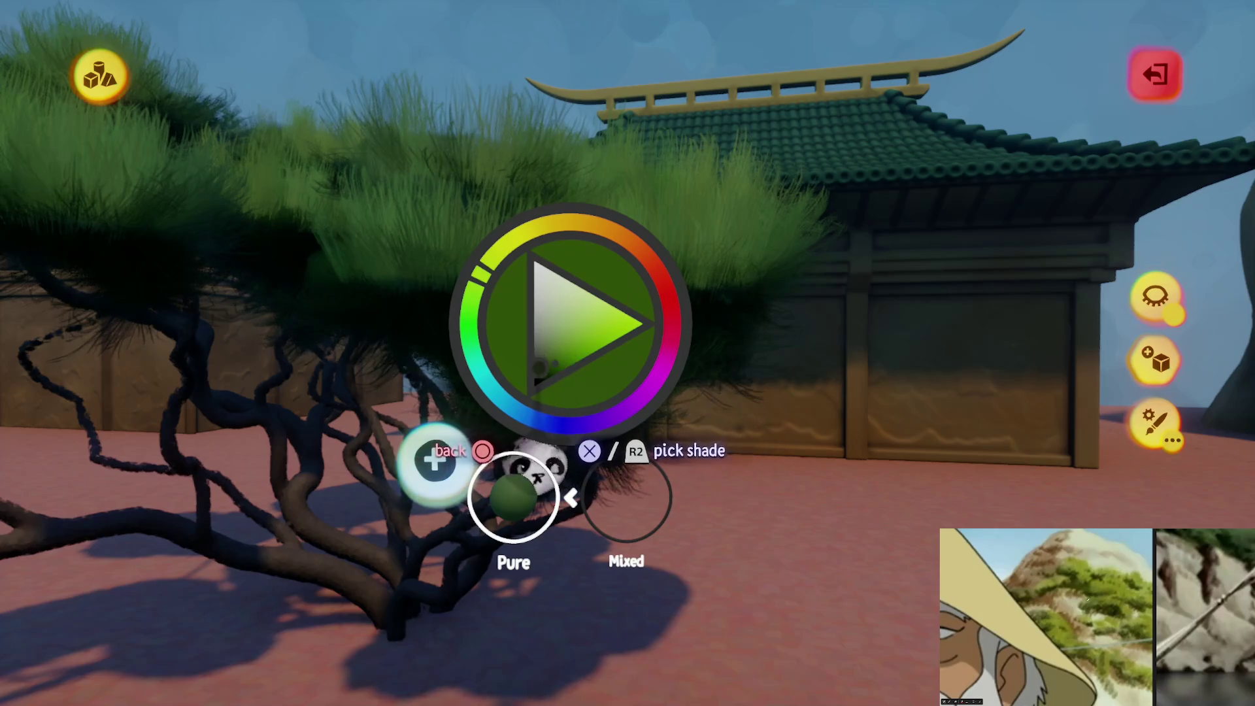
pyautogui.press('c')
pyautogui.click(778, 70)
pyautogui.press('Escape')
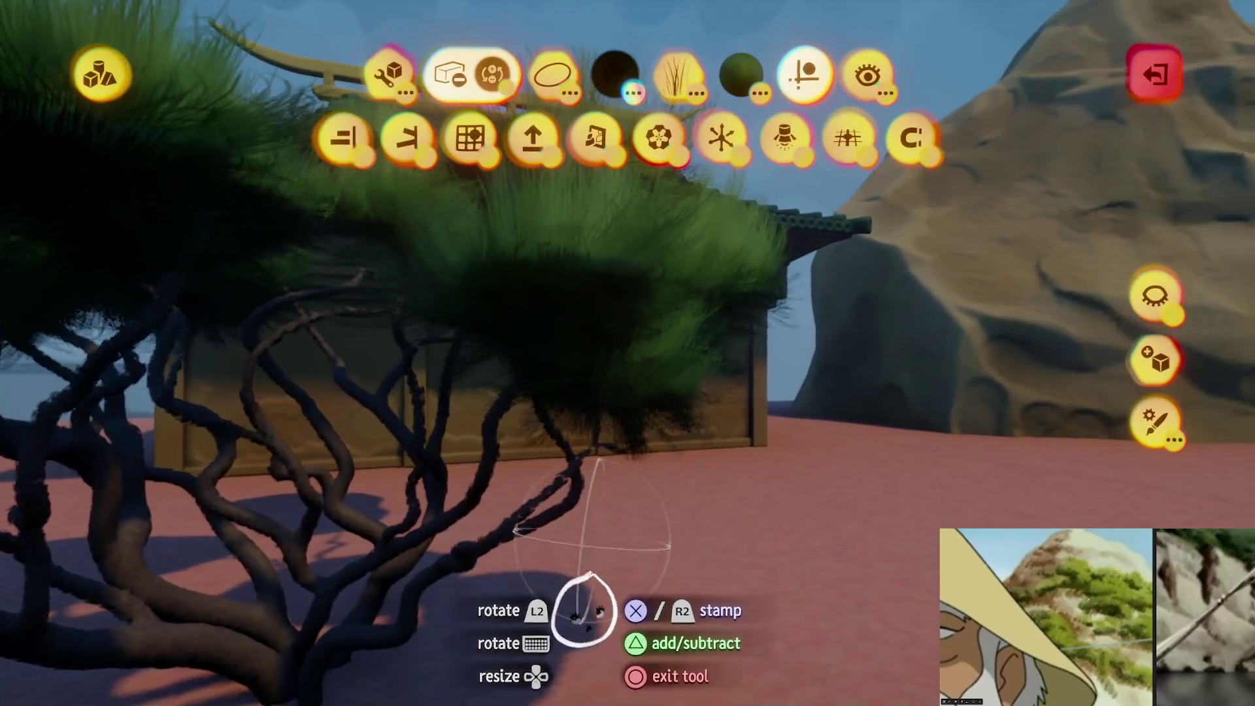
# Stamp new foliage pads onto the bonsai's branches from several orbiting angles
pyautogui.moveTo(584, 608)
pyautogui.mouseDown(button='middle')
pyautogui.moveTo(560, 686)
pyautogui.moveTo(434, 560)
pyautogui.moveTo(532, 481)
pyautogui.moveTo(518, 504)
pyautogui.moveTo(540, 499)
pyautogui.moveTo(499, 568)
pyautogui.moveTo(481, 519)
pyautogui.moveTo(486, 539)
pyautogui.moveTo(582, 605)
pyautogui.moveTo(569, 566)
pyautogui.moveTo(589, 472)
pyautogui.moveTo(563, 367)
pyautogui.moveTo(543, 394)
pyautogui.mouseUp(button='middle')
pyautogui.moveTo(583, 573)
pyautogui.mouseDown(button='middle')
pyautogui.moveTo(563, 583)
pyautogui.moveTo(563, 495)
pyautogui.moveTo(577, 512)
pyautogui.moveTo(578, 598)
pyautogui.moveTo(579, 500)
pyautogui.moveTo(560, 588)
pyautogui.moveTo(691, 475)
pyautogui.mouseUp(button='middle')
pyautogui.moveTo(502, 353); pyautogui.dragTo(570, 424, button='middle')
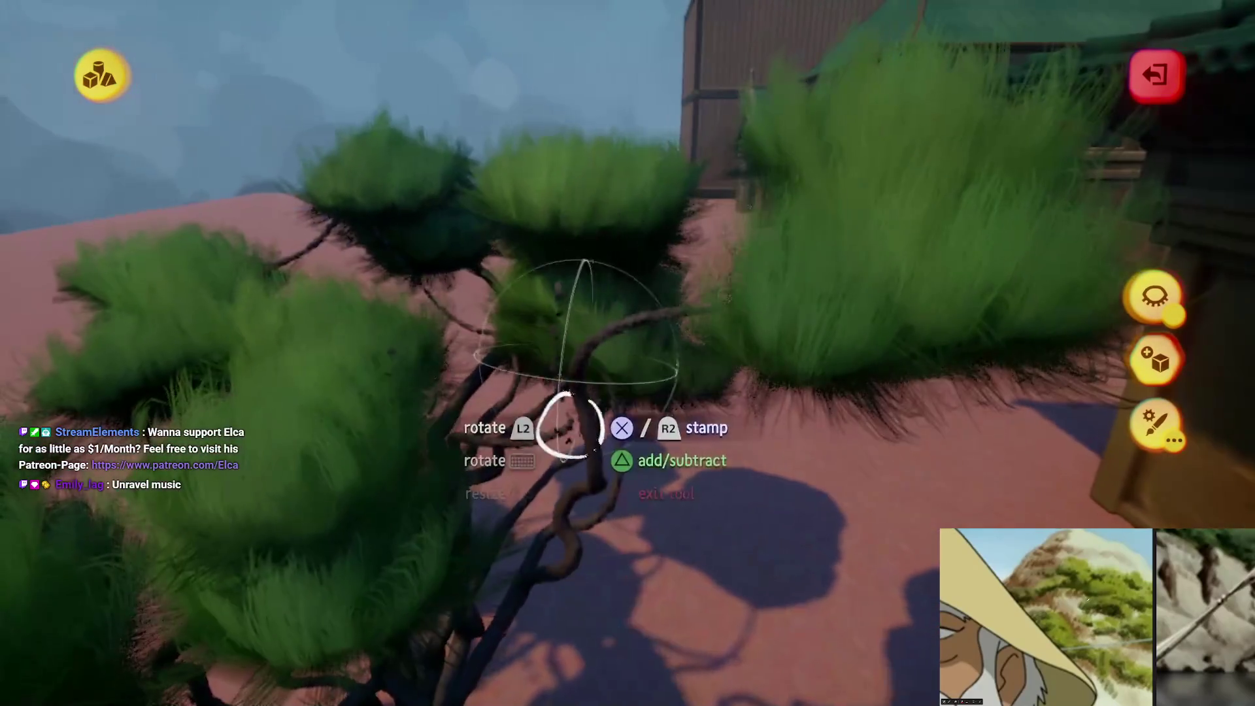
pyautogui.moveTo(632, 336)
pyautogui.mouseDown(button='middle')
pyautogui.moveTo(631, 453)
pyautogui.moveTo(592, 435)
pyautogui.mouseUp(button='middle')
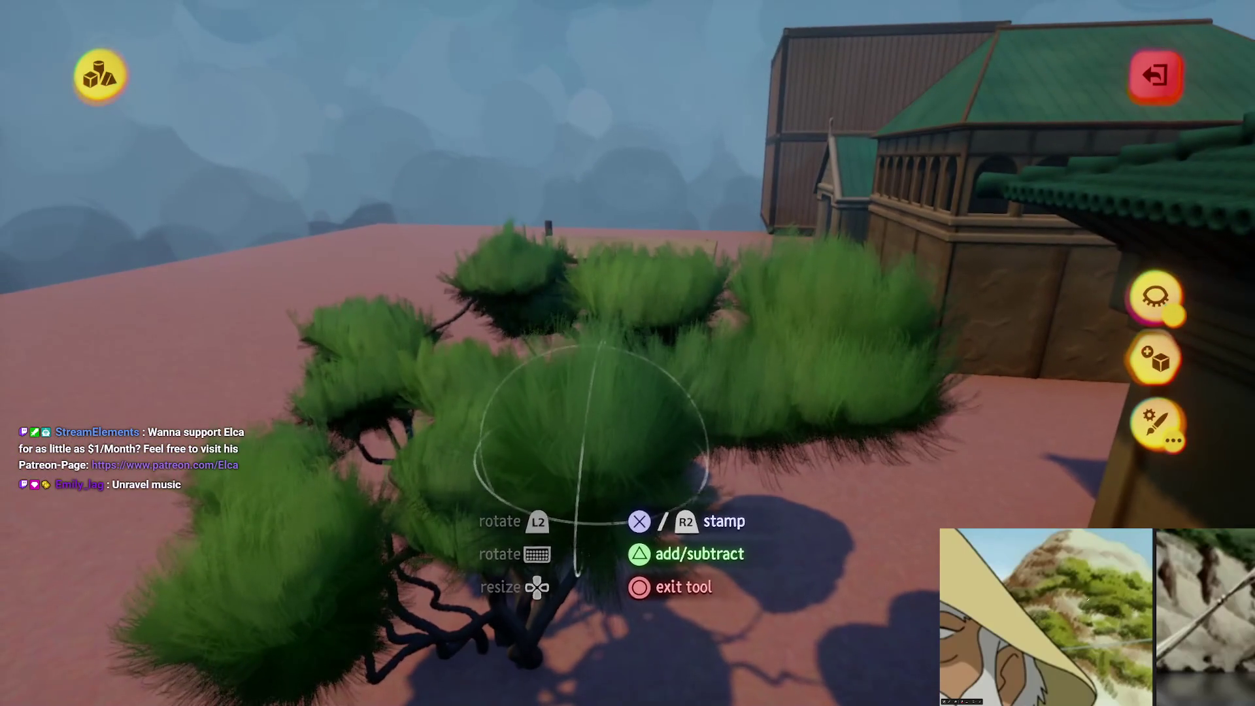
pyautogui.moveTo(596, 624); pyautogui.dragTo(569, 639, button='middle')
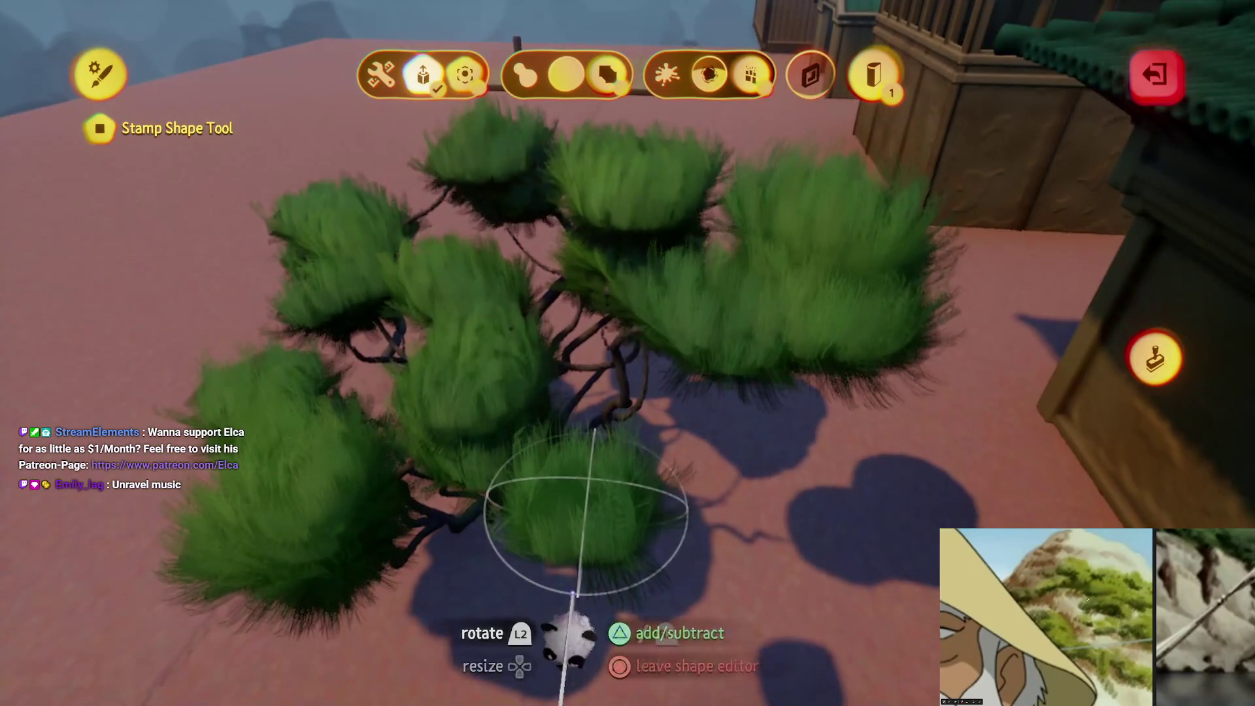
pyautogui.press('Escape')
# Stamp more pads from close, top-down and wide views, then exit sculpt mode
pyautogui.moveTo(567, 687)
pyautogui.mouseDown(button='middle')
pyautogui.moveTo(638, 546)
pyautogui.moveTo(643, 292)
pyautogui.moveTo(660, 288)
pyautogui.moveTo(644, 247)
pyautogui.moveTo(610, 258)
pyautogui.moveTo(637, 503)
pyautogui.moveTo(605, 506)
pyautogui.moveTo(621, 458)
pyautogui.moveTo(594, 524)
pyautogui.moveTo(606, 538)
pyautogui.moveTo(616, 421)
pyautogui.moveTo(600, 490)
pyautogui.moveTo(598, 613)
pyautogui.moveTo(627, 388)
pyautogui.moveTo(653, 434)
pyautogui.moveTo(653, 419)
pyautogui.moveTo(745, 389)
pyautogui.moveTo(644, 412)
pyautogui.moveTo(628, 442)
pyautogui.mouseUp(button='middle')
pyautogui.moveTo(672, 479)
pyautogui.mouseDown(button='middle')
pyautogui.moveTo(666, 414)
pyautogui.moveTo(638, 549)
pyautogui.moveTo(649, 401)
pyautogui.moveTo(596, 433)
pyautogui.moveTo(572, 374)
pyautogui.mouseUp(button='middle')
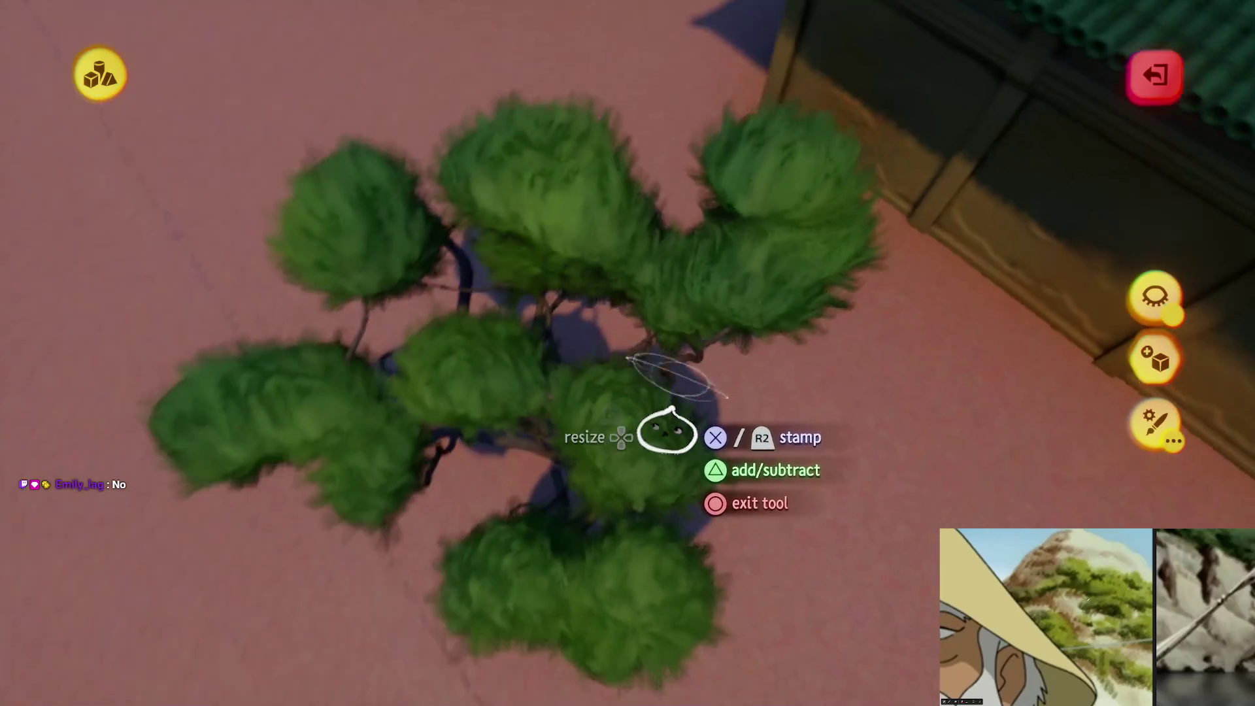
pyautogui.moveTo(466, 500)
pyautogui.mouseDown(button='middle')
pyautogui.moveTo(518, 440)
pyautogui.moveTo(476, 563)
pyautogui.moveTo(529, 436)
pyautogui.moveTo(566, 423)
pyautogui.moveTo(599, 439)
pyautogui.moveTo(529, 459)
pyautogui.moveTo(462, 420)
pyautogui.moveTo(575, 391)
pyautogui.moveTo(490, 163)
pyautogui.moveTo(662, 335)
pyautogui.mouseUp(button='middle')
pyautogui.moveTo(704, 264)
pyautogui.mouseDown(button='middle')
pyautogui.moveTo(739, 244)
pyautogui.moveTo(812, 414)
pyautogui.moveTo(774, 373)
pyautogui.moveTo(781, 442)
pyautogui.moveTo(726, 474)
pyautogui.moveTo(691, 467)
pyautogui.mouseUp(button='middle')
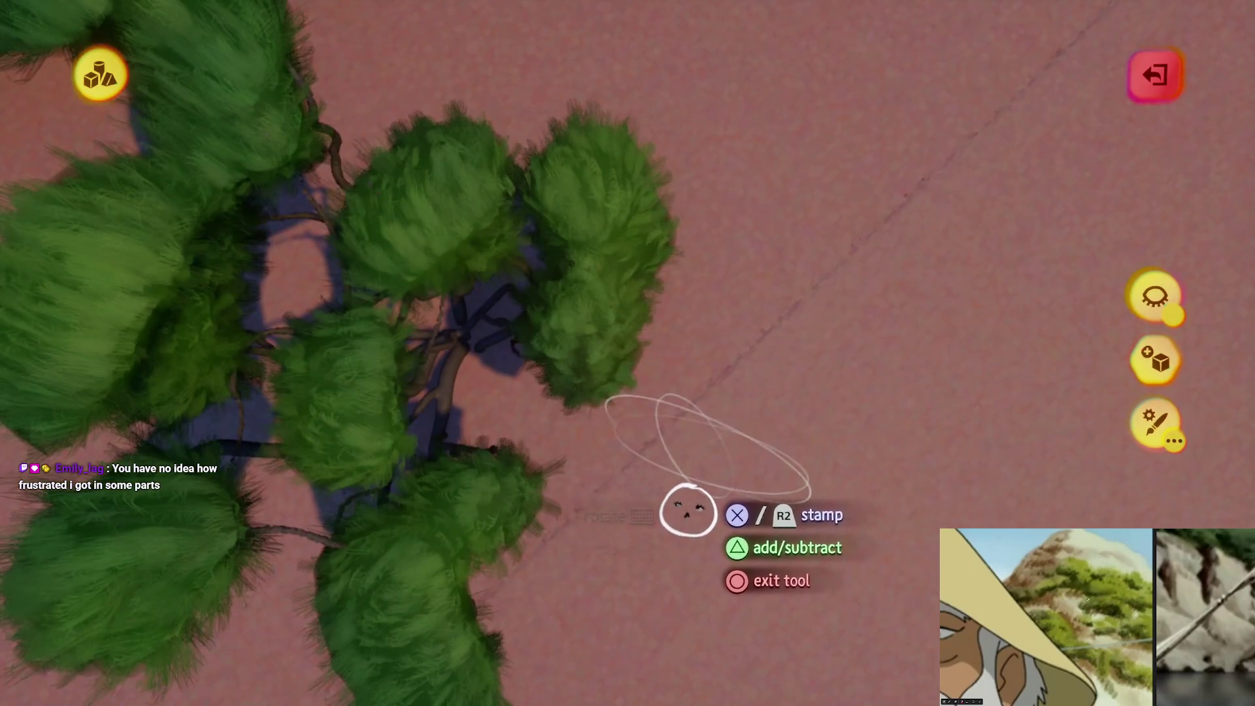
pyautogui.moveTo(674, 513)
pyautogui.mouseDown(button='middle')
pyautogui.moveTo(703, 508)
pyautogui.moveTo(686, 548)
pyautogui.moveTo(641, 463)
pyautogui.moveTo(687, 461)
pyautogui.moveTo(750, 503)
pyautogui.moveTo(720, 439)
pyautogui.moveTo(661, 703)
pyautogui.moveTo(743, 527)
pyautogui.moveTo(503, 679)
pyautogui.mouseUp(button='middle')
pyautogui.moveTo(505, 614)
pyautogui.mouseDown(button='middle')
pyautogui.moveTo(616, 490)
pyautogui.moveTo(667, 400)
pyautogui.mouseUp(button='middle')
pyautogui.press('Escape')
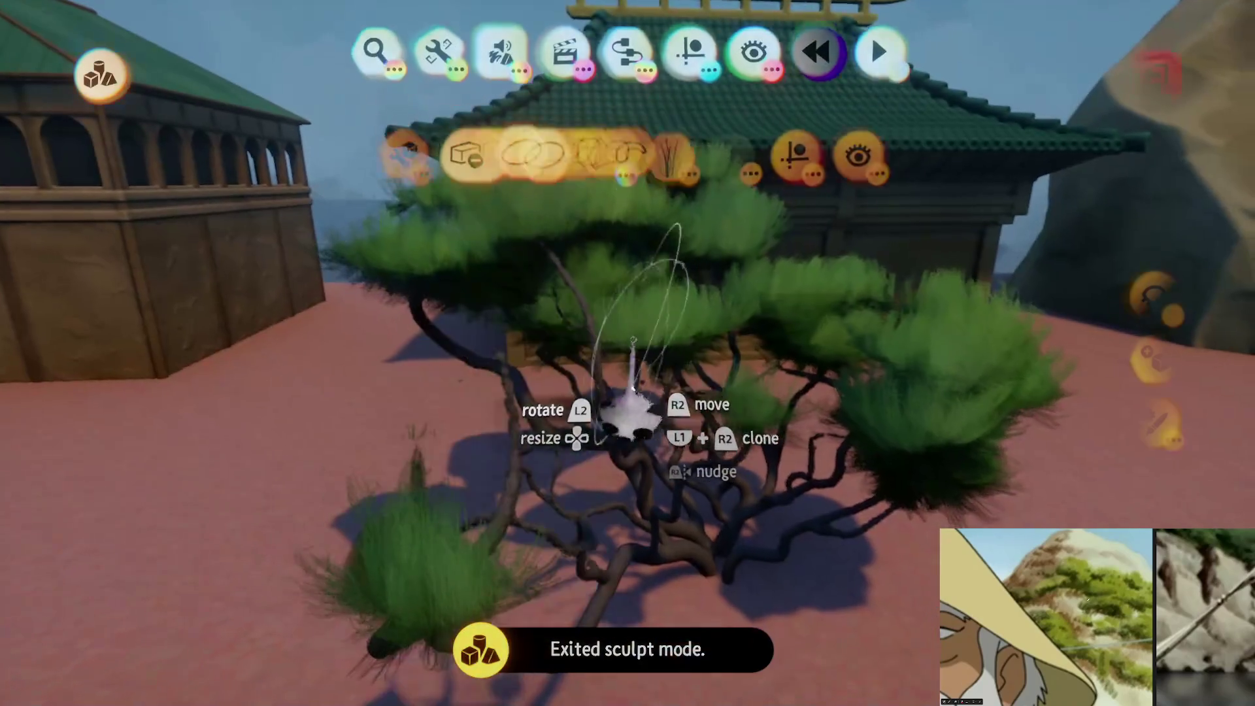
# Inspect the foliage's Sculpture Fleck Properties via the Tweak tool, then close them
pyautogui.click(457, 160)
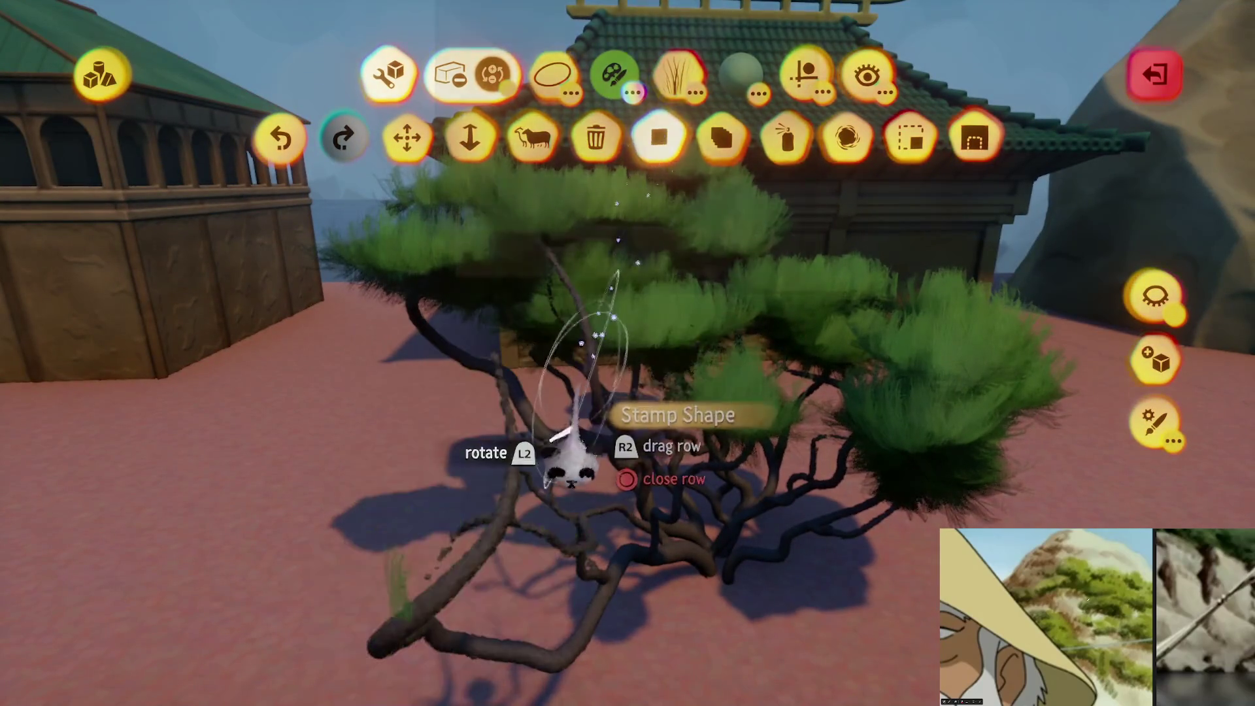
pyautogui.press('Escape')
pyautogui.press('Escape')
pyautogui.scroll(5, 585, 460)
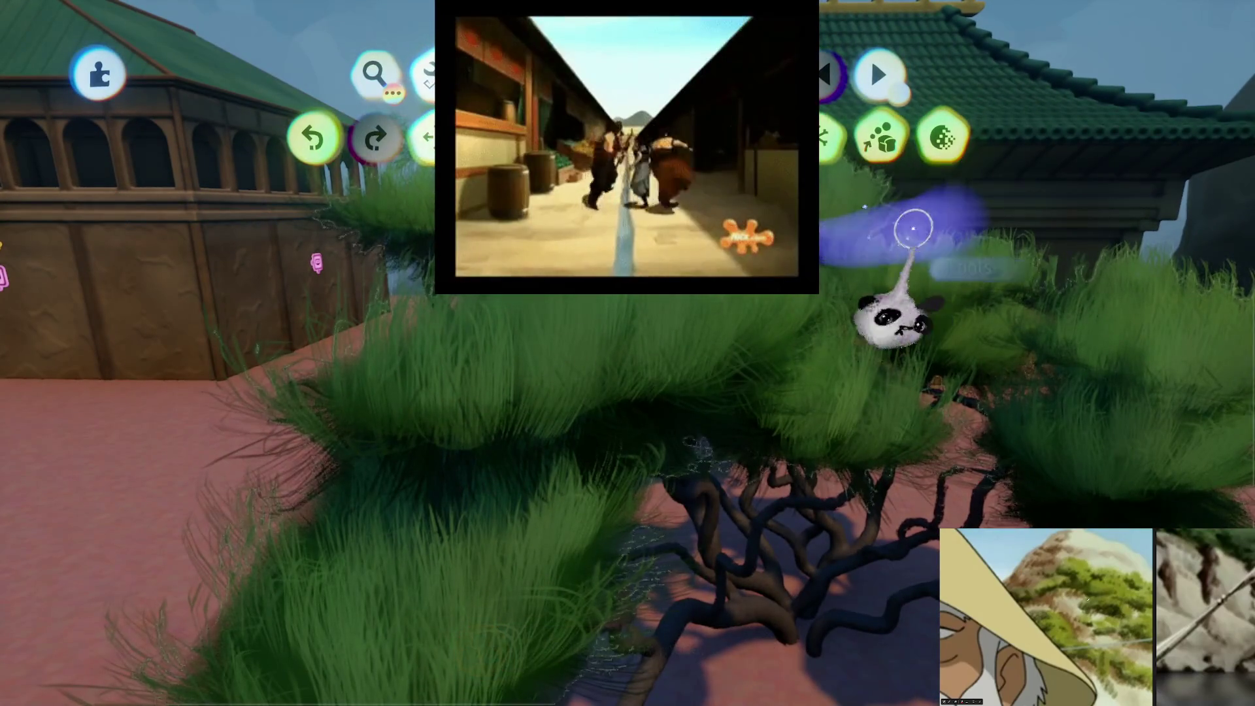
pyautogui.click(921, 232)
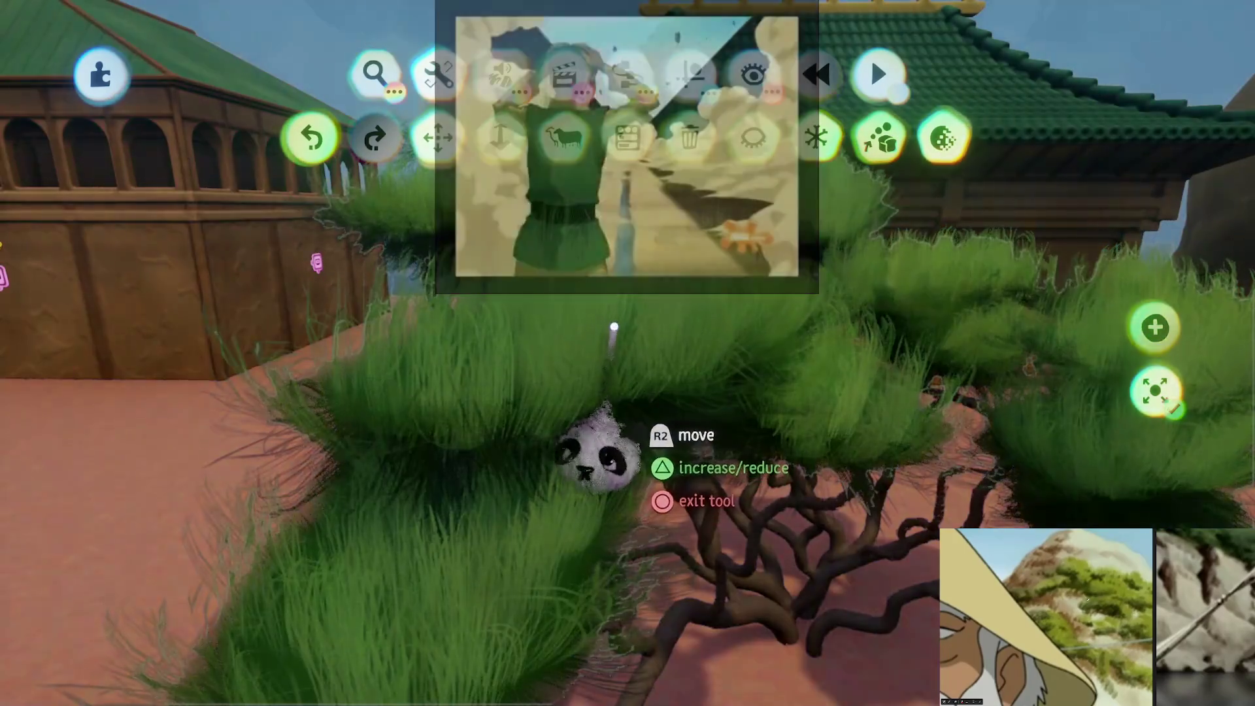
pyautogui.click(596, 451)
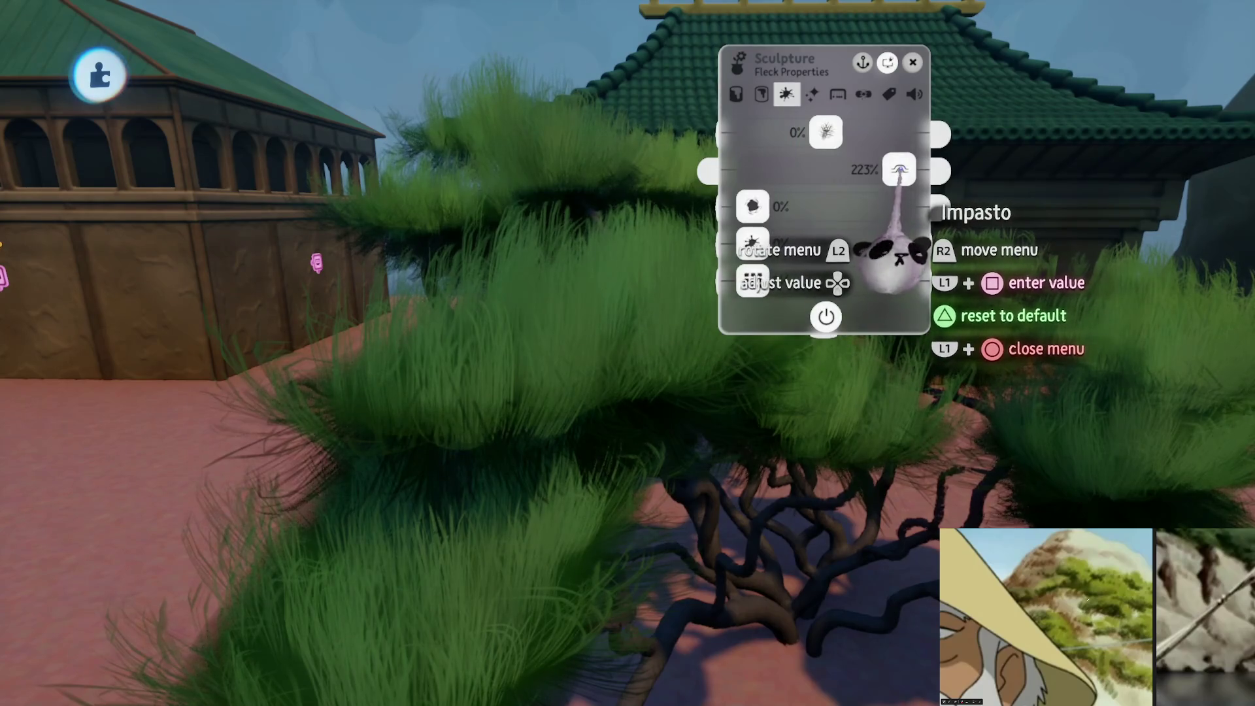
pyautogui.press('Escape')
# Turn on Adjust Detail for the tree, then reopen its foliage for sculpting
pyautogui.press('Tab')
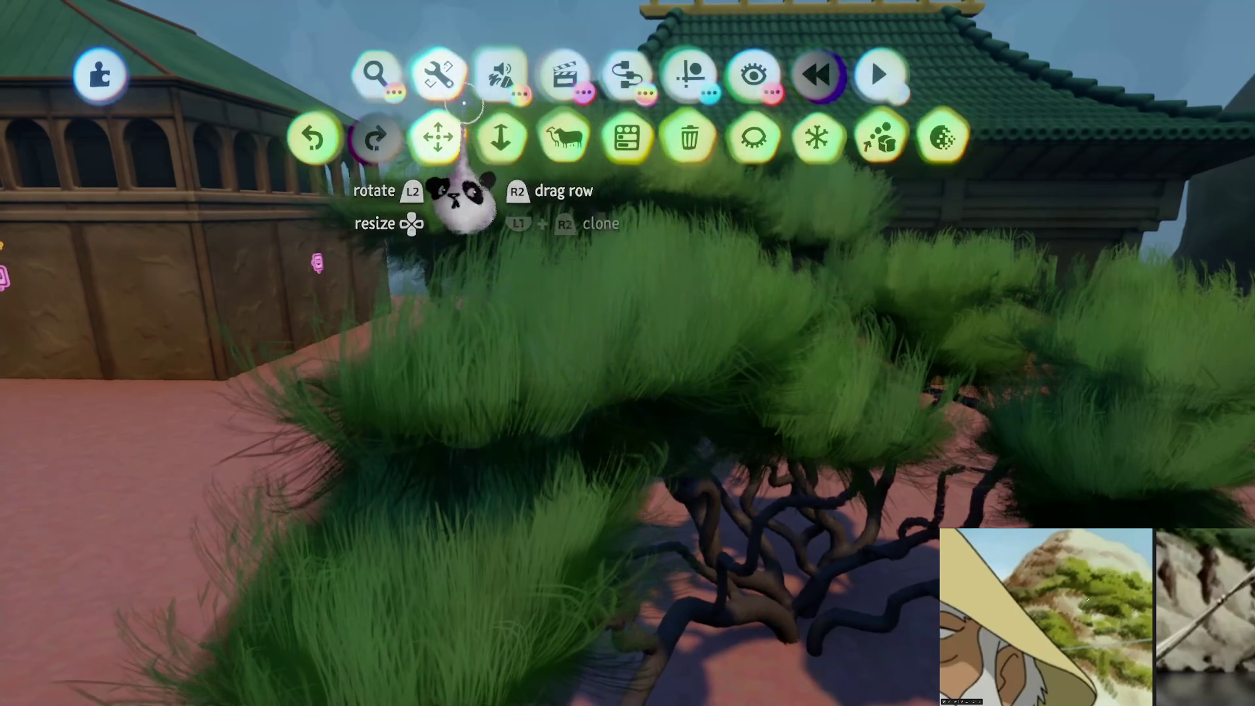
pyautogui.click(944, 141)
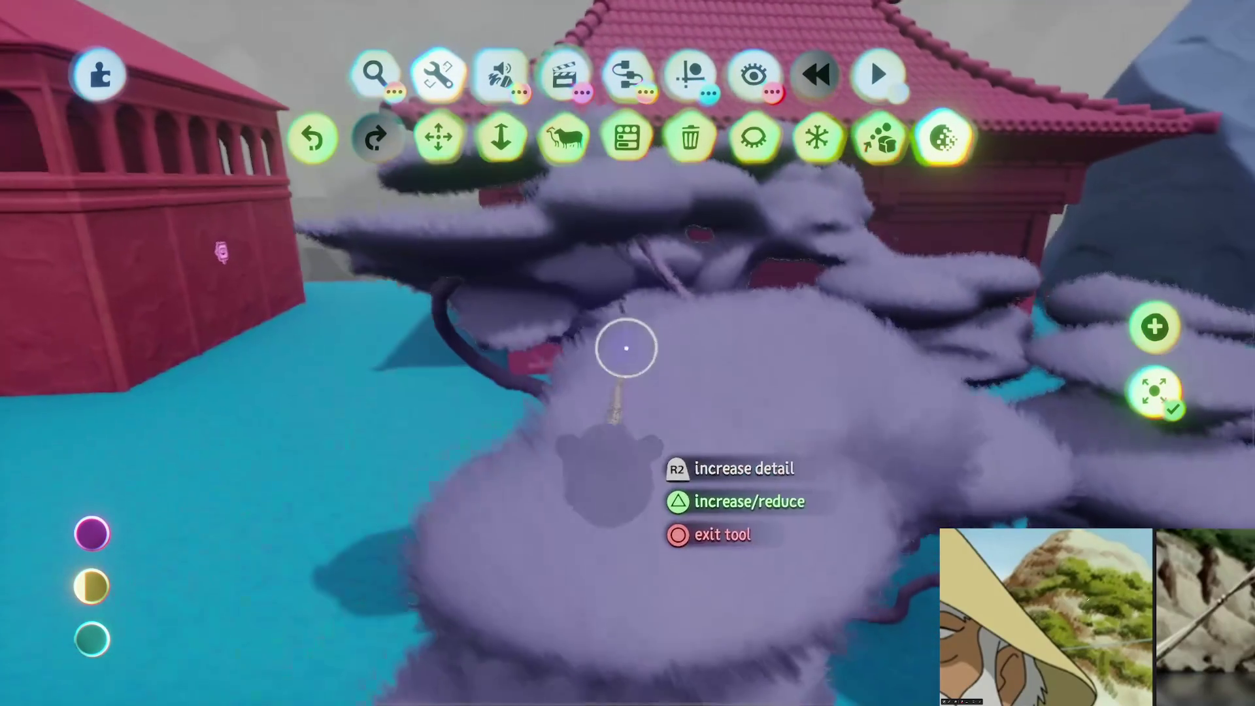
pyautogui.press('Escape')
pyautogui.doubleClick(662, 426)
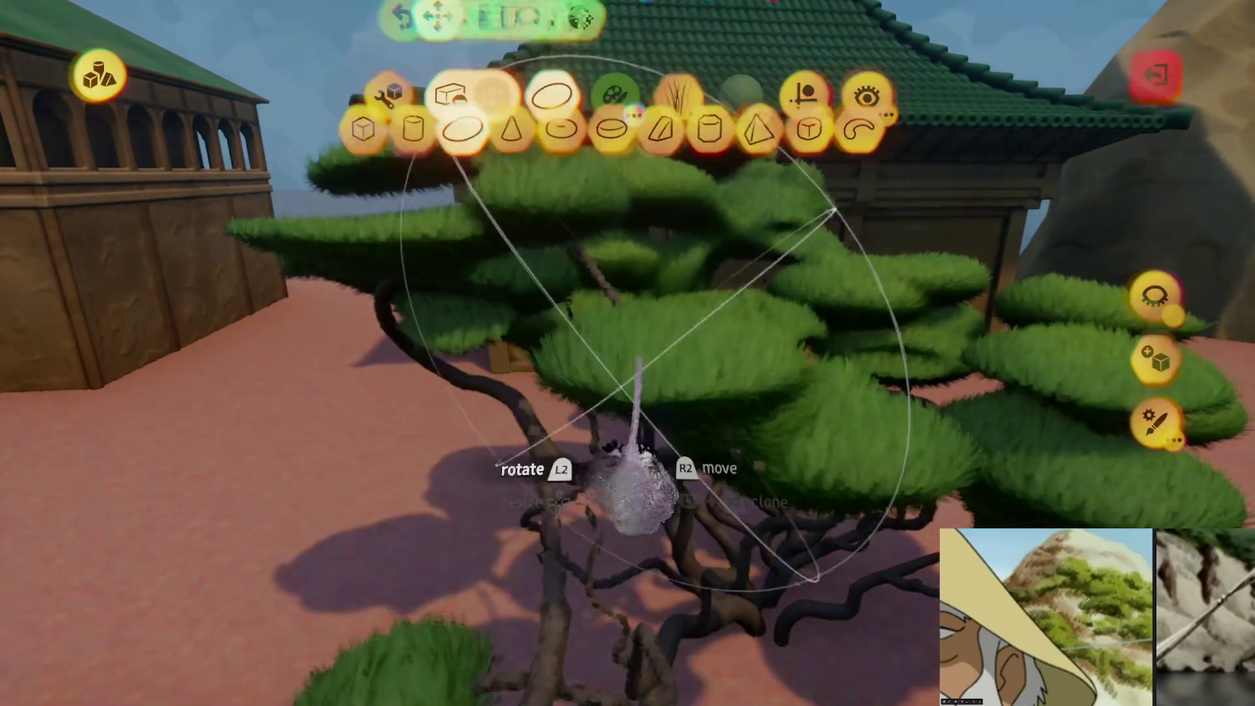
# Undo the last foliage change and stamp rounder, puffier clumps using the Sphere shape
pyautogui.hotkey('ctrl', 'z')
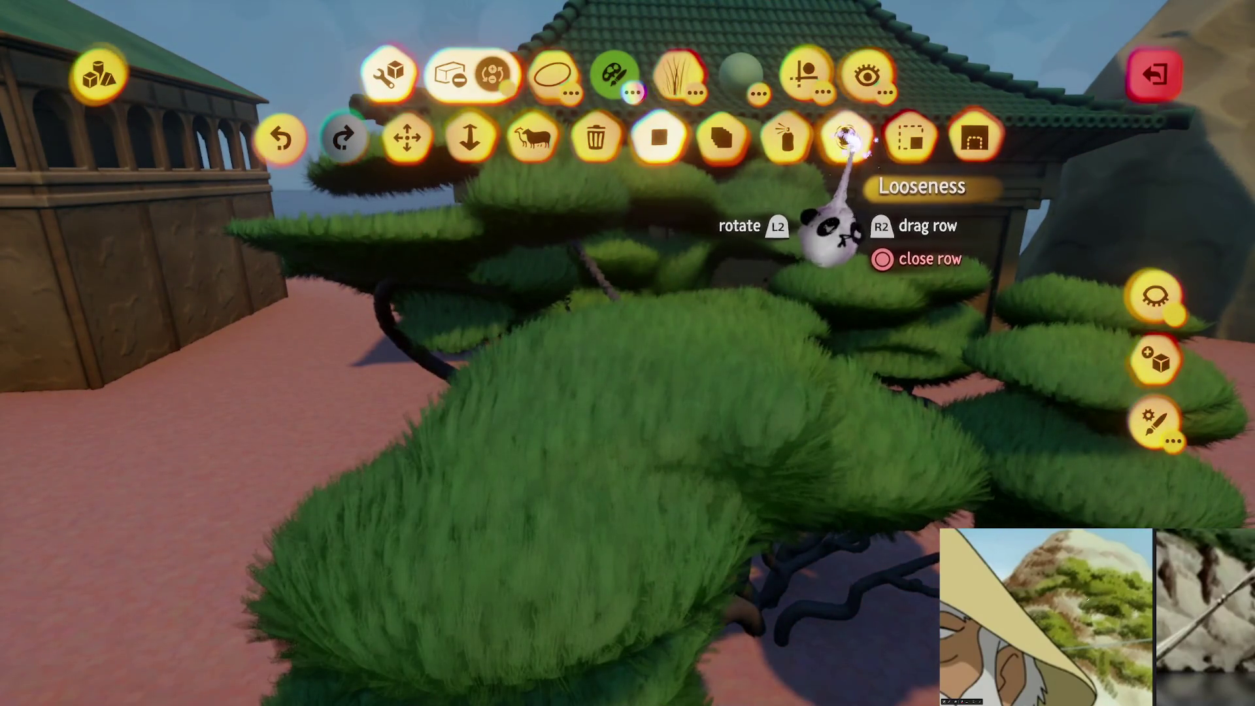
pyautogui.click(803, 72)
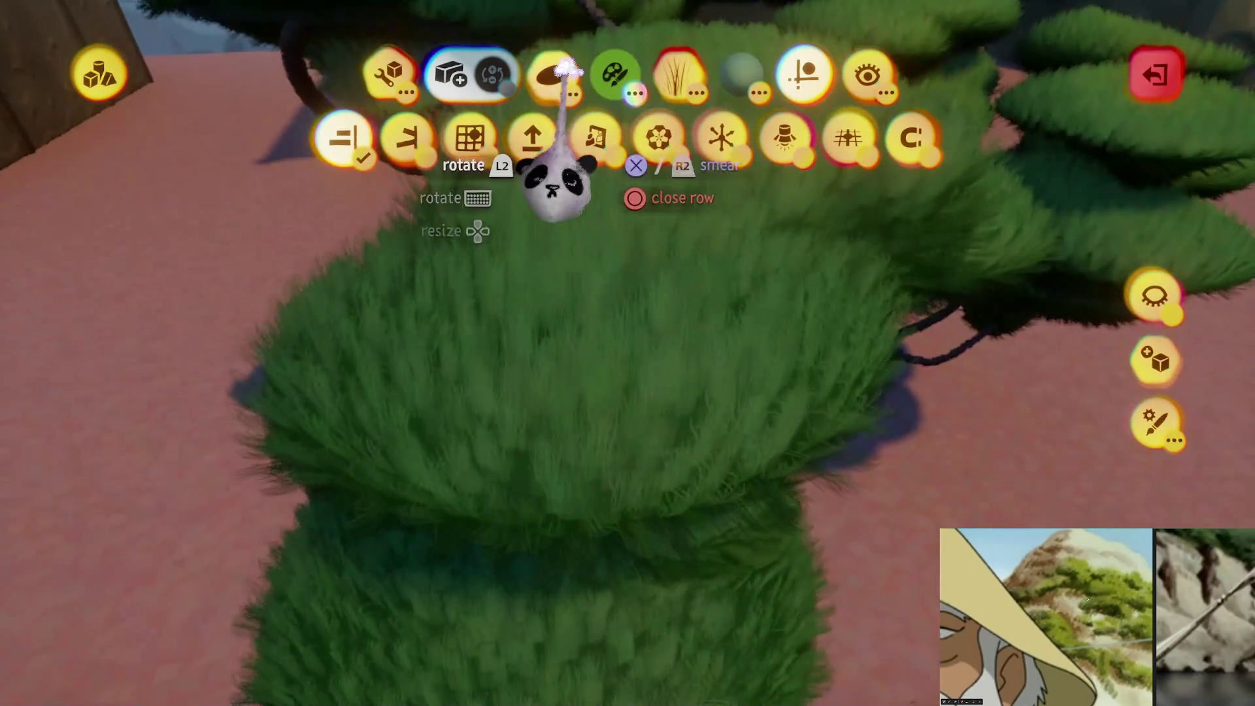
pyautogui.click(552, 73)
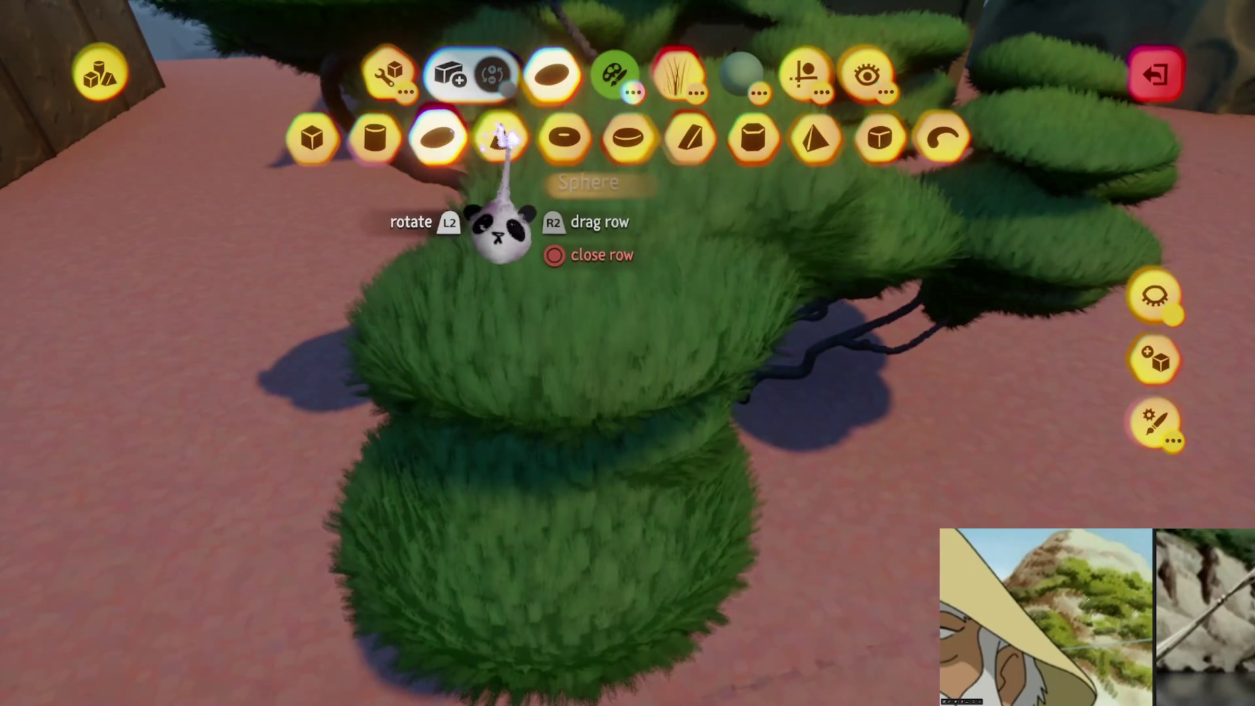
pyautogui.click(433, 138)
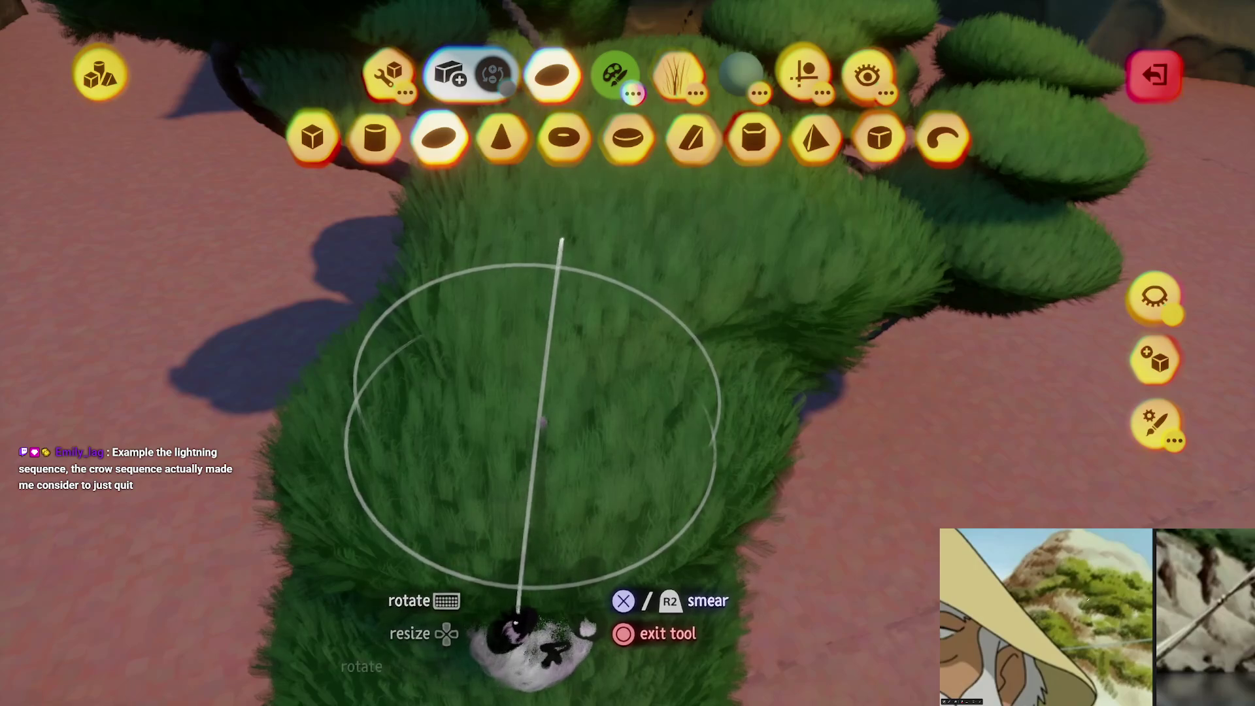
pyautogui.press('Escape')
pyautogui.press('Escape')
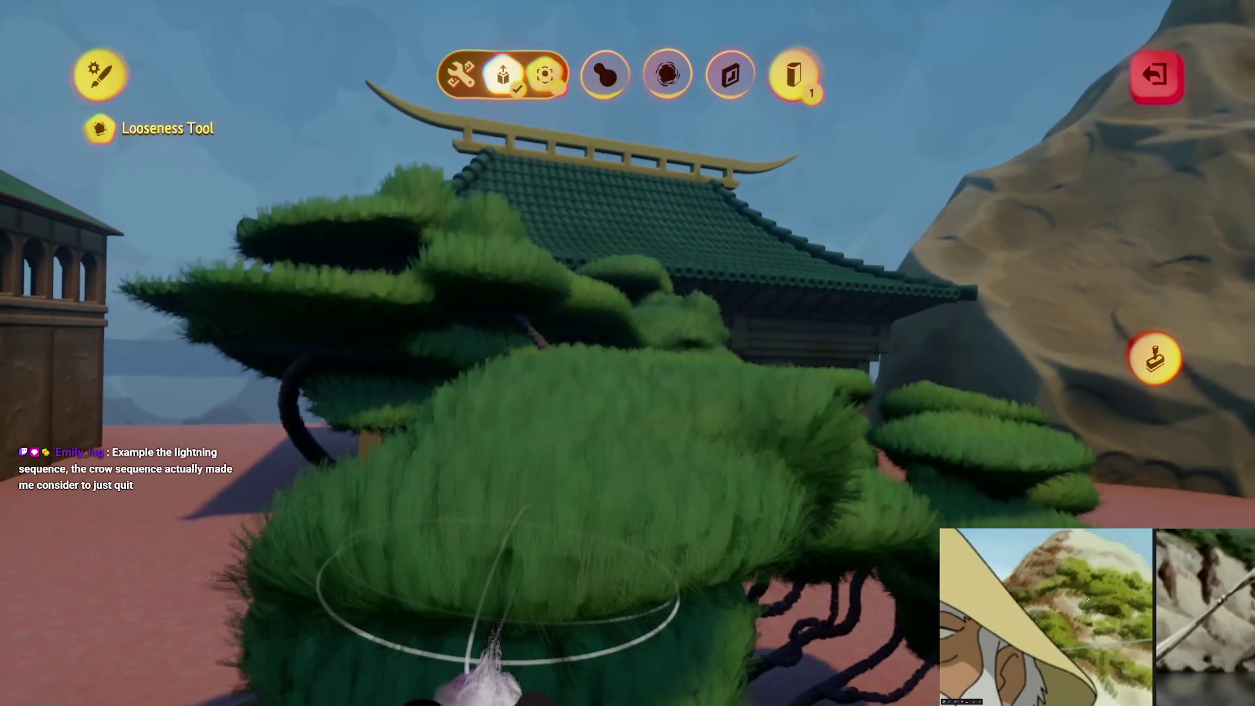
pyautogui.press('Escape')
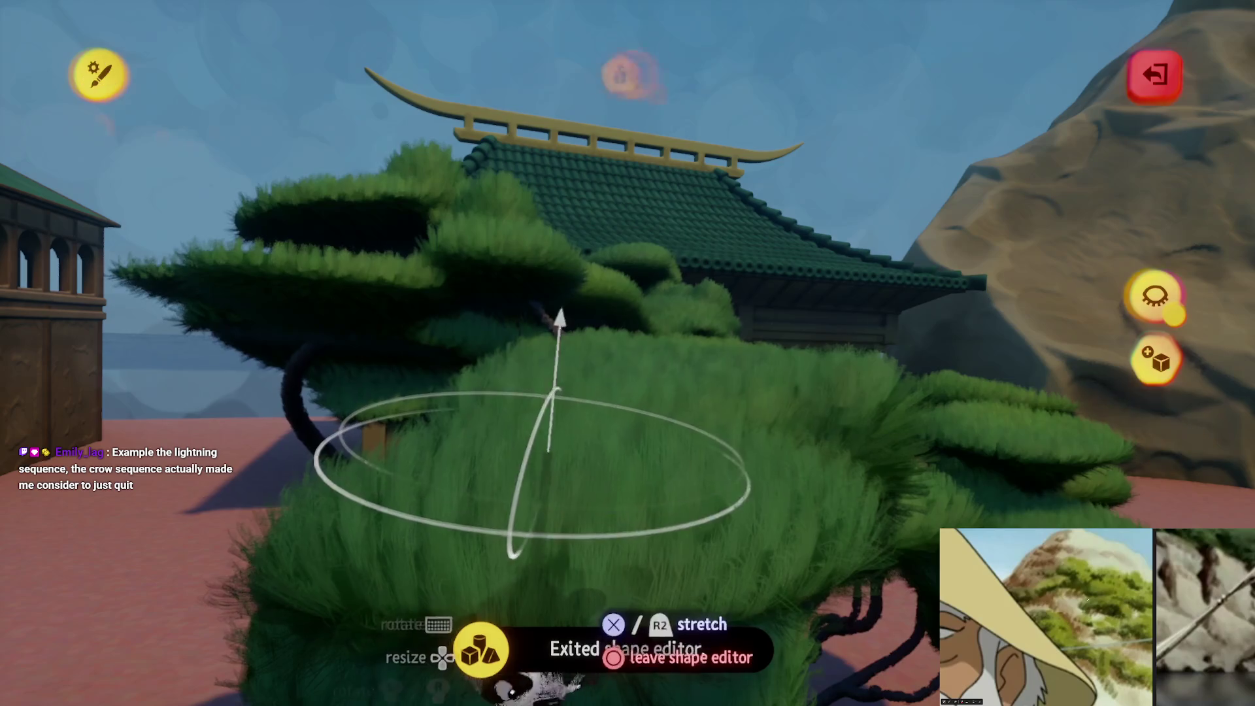
pyautogui.press('Escape')
pyautogui.press('Escape')
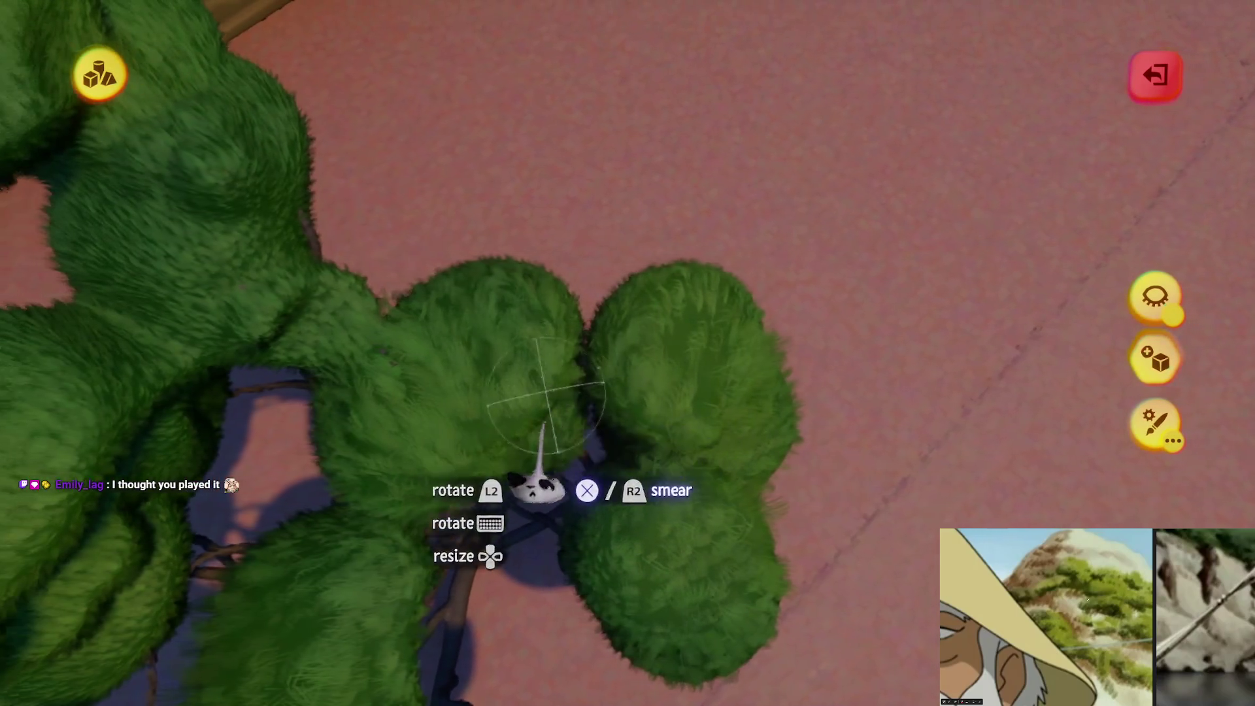
# Zoom in and out on the fuzzy pine, then go to the console home screen
pyautogui.scroll(5, 537, 487)
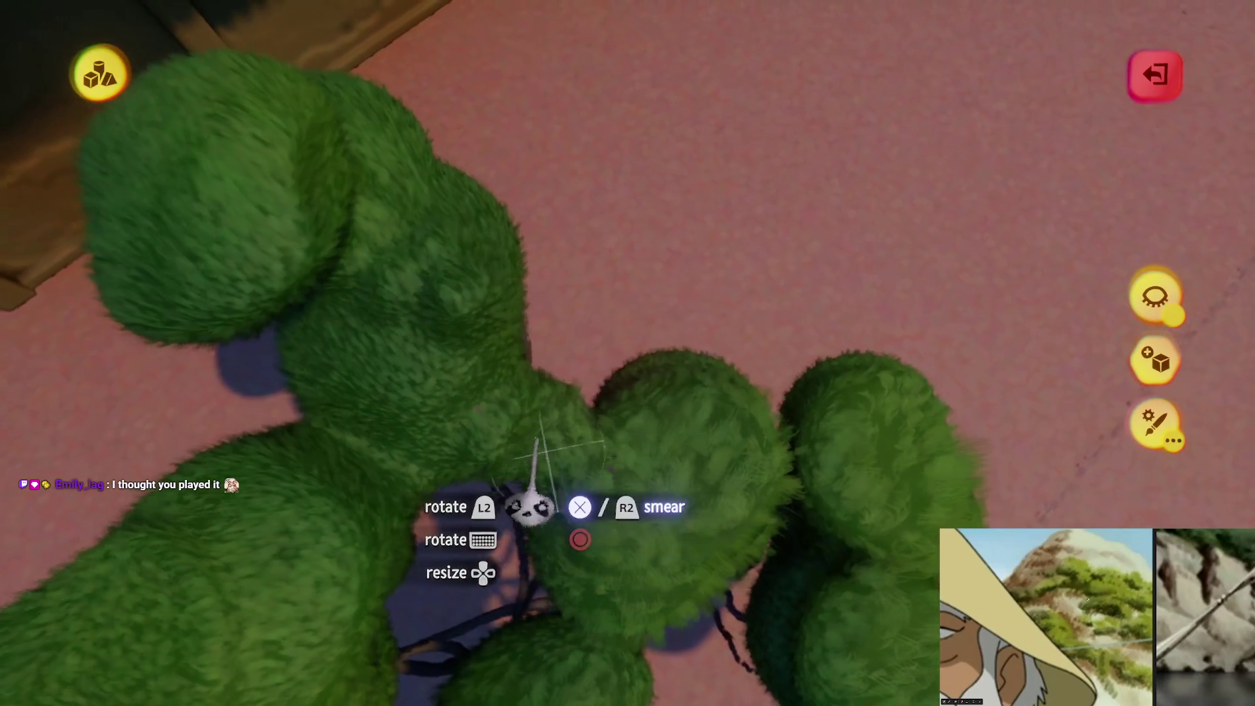
pyautogui.scroll(-5, 531, 506)
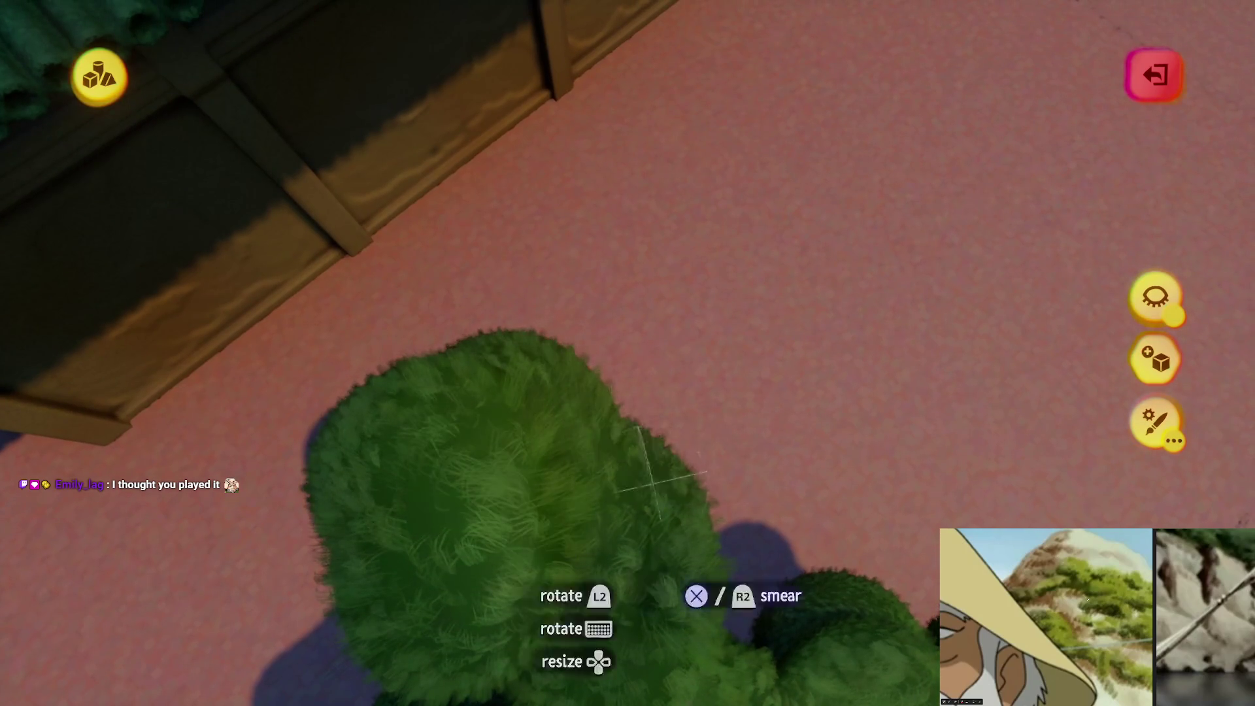
pyautogui.scroll(5, 588, 457)
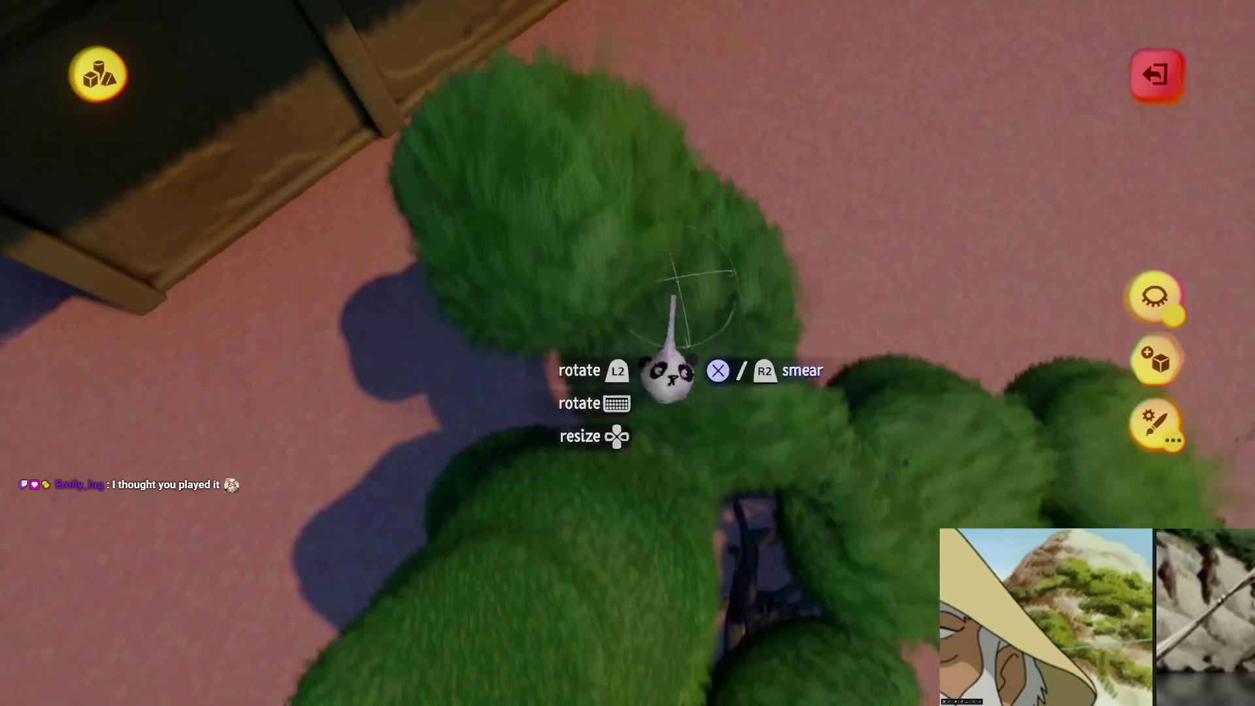
pyautogui.scroll(-5, 674, 297)
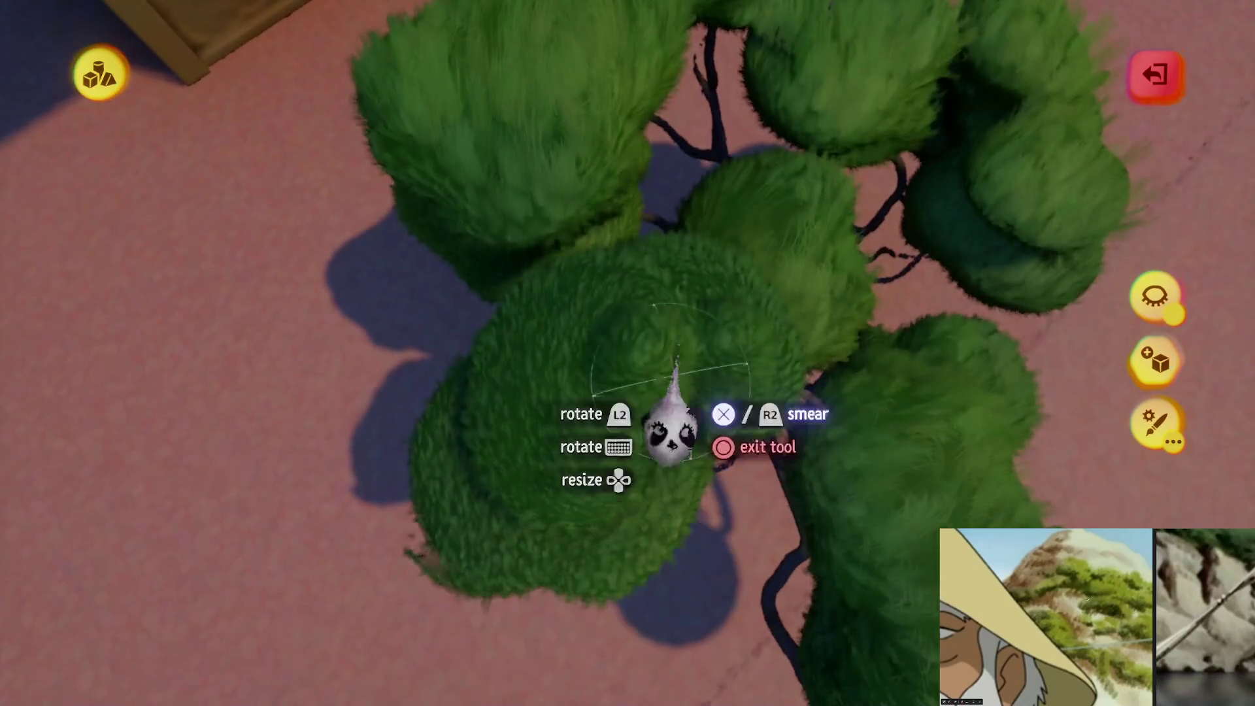
pyautogui.press('super')
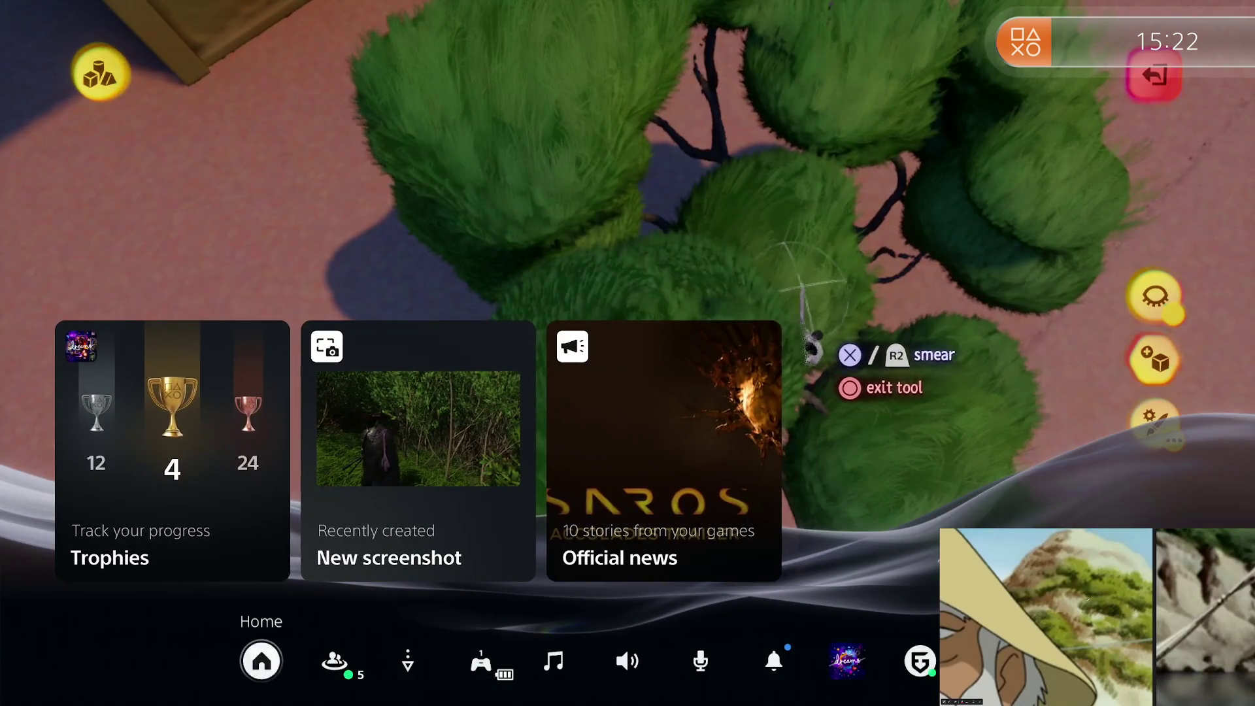
# Open the profile's Trophies page from the home screen and view its list options
pyautogui.press('Return')
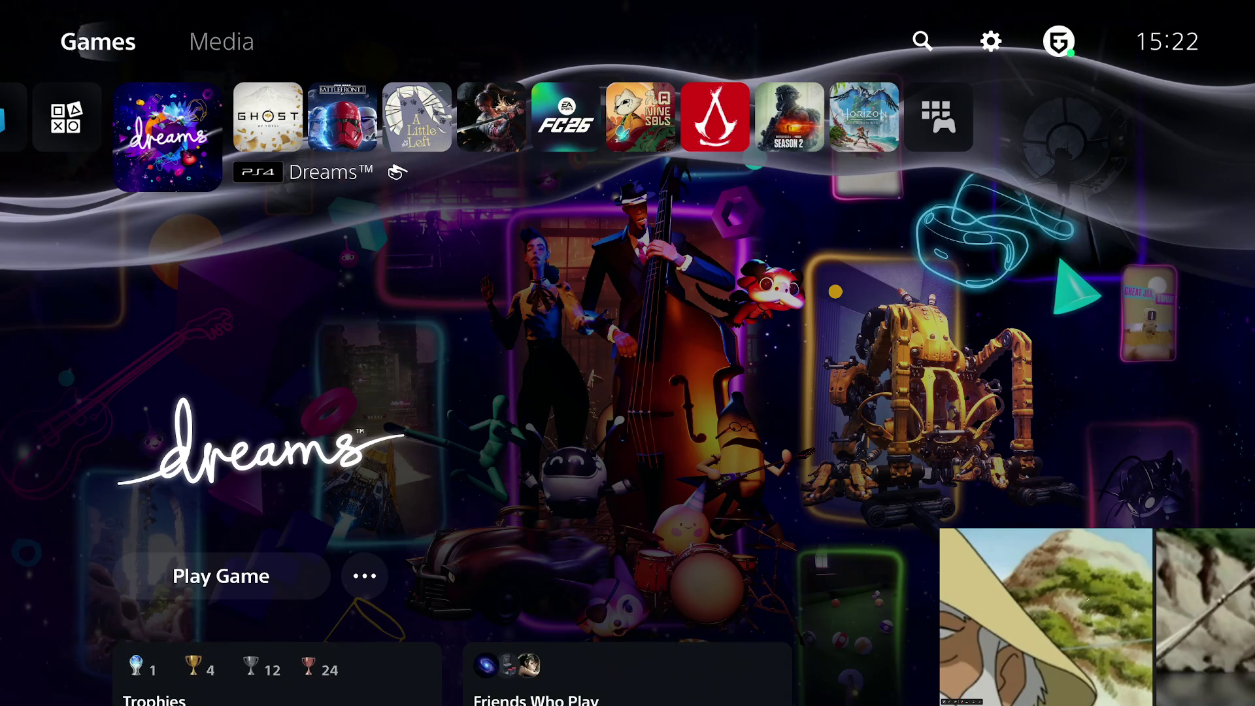
pyautogui.press('Right')
pyautogui.press('Right')
pyautogui.press('Right')
pyautogui.press('Right')
pyautogui.press('Right')
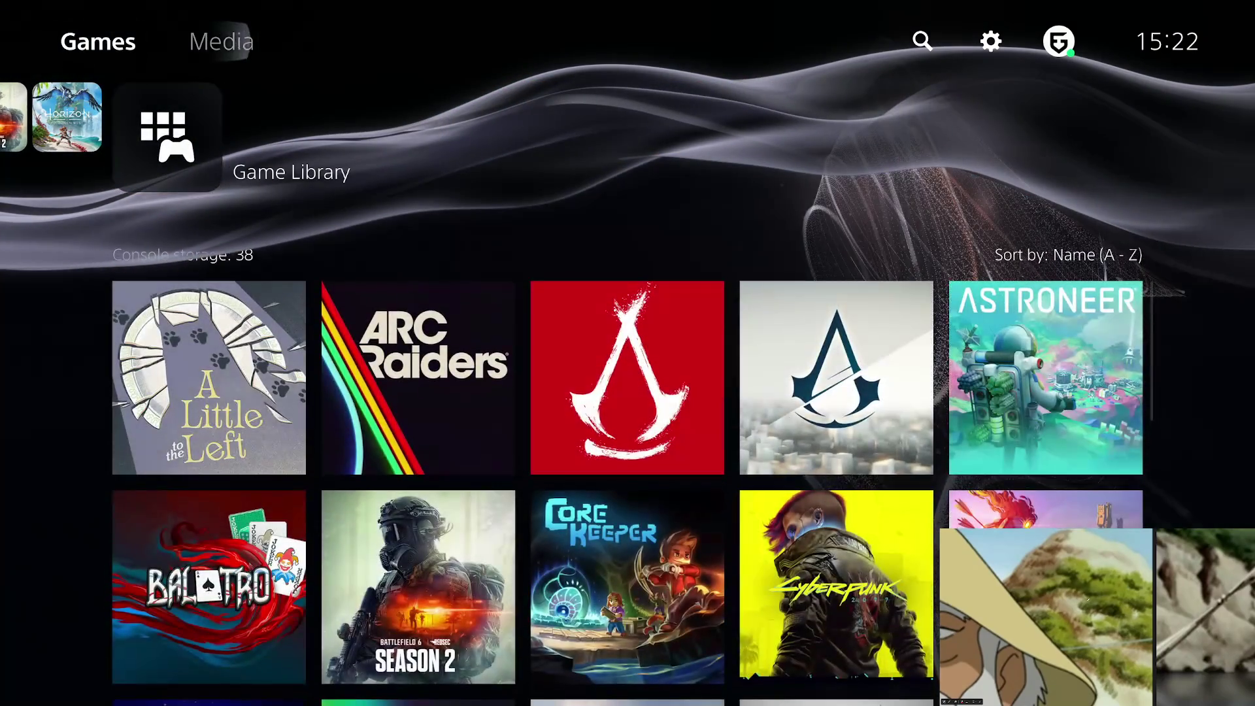
pyautogui.press('Return')
pyautogui.press('Down')
pyautogui.press('Down')
pyautogui.press('Return')
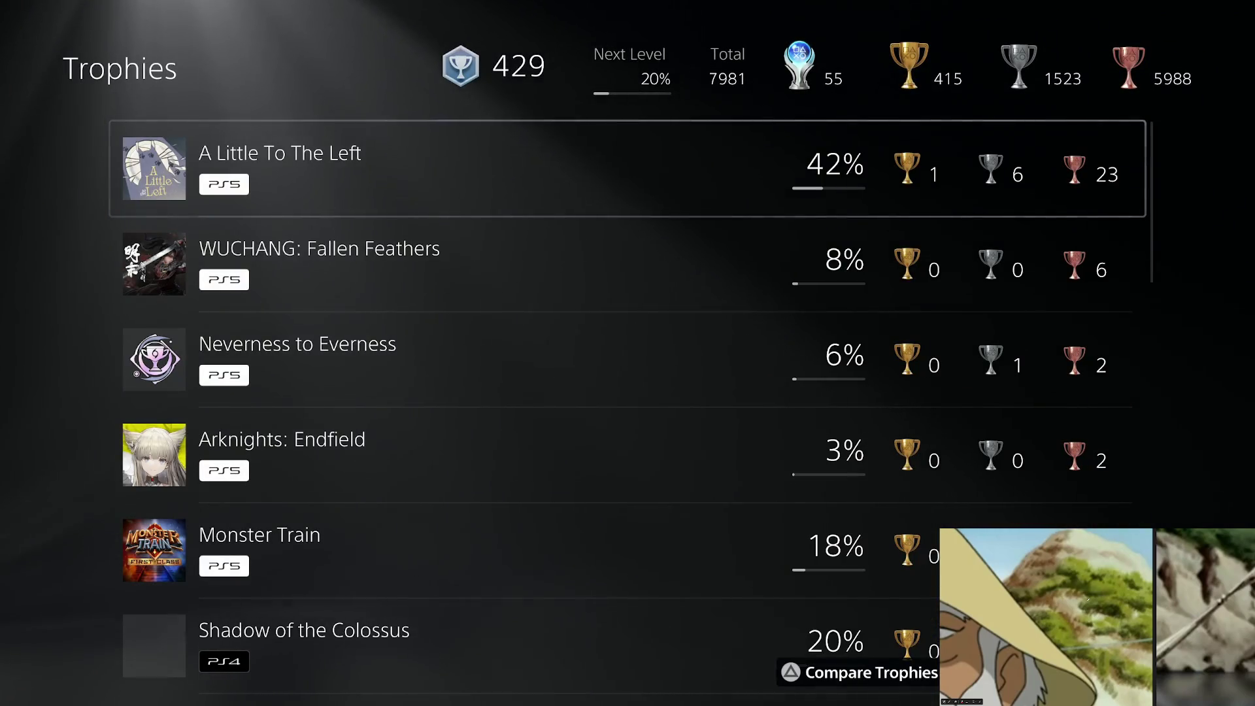
pyautogui.press('F10')
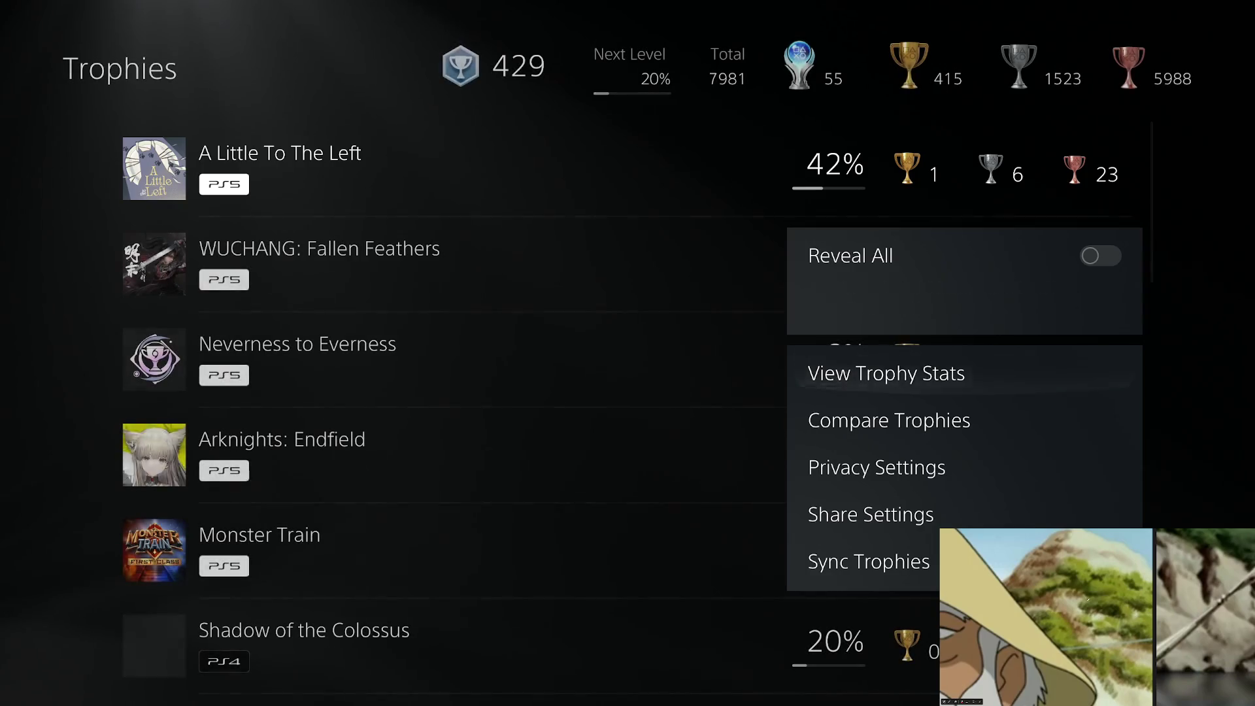
pyautogui.press('Down')
pyautogui.press('Down')
pyautogui.press('Down')
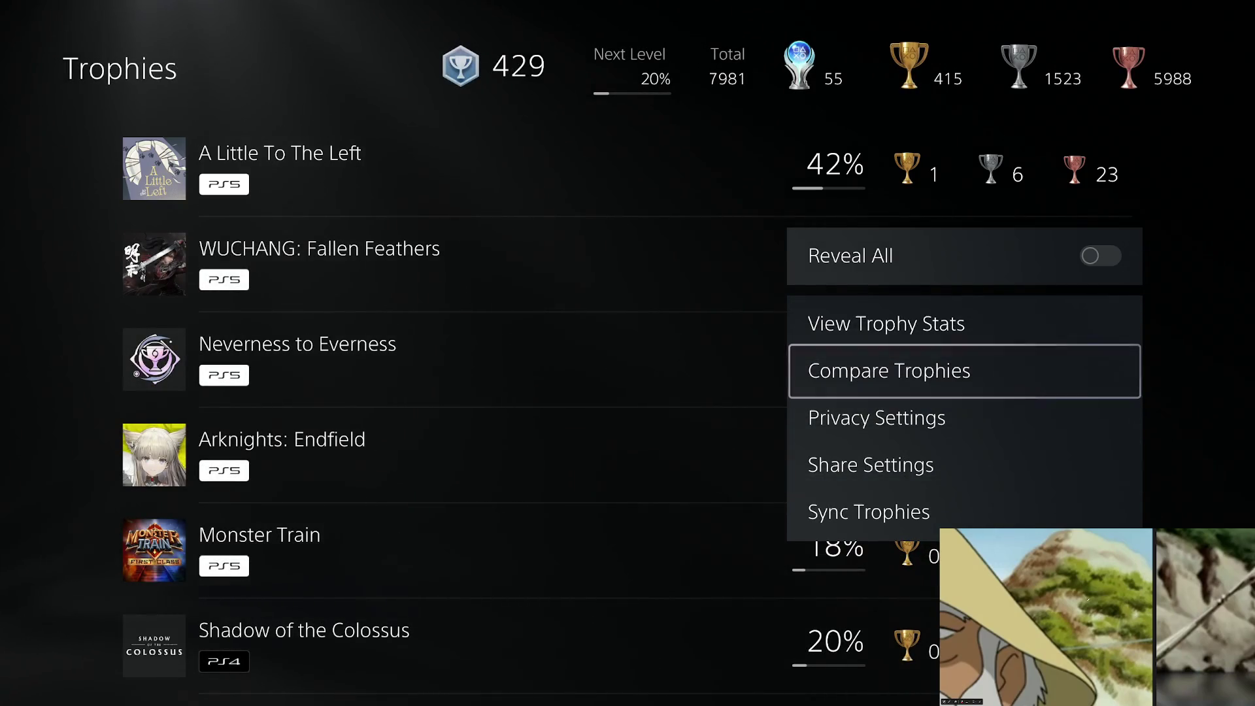
# Sort the profile's Games list by Game Name (Z - A)
pyautogui.press('Escape')
pyautogui.press('Down')
pyautogui.press('Escape')
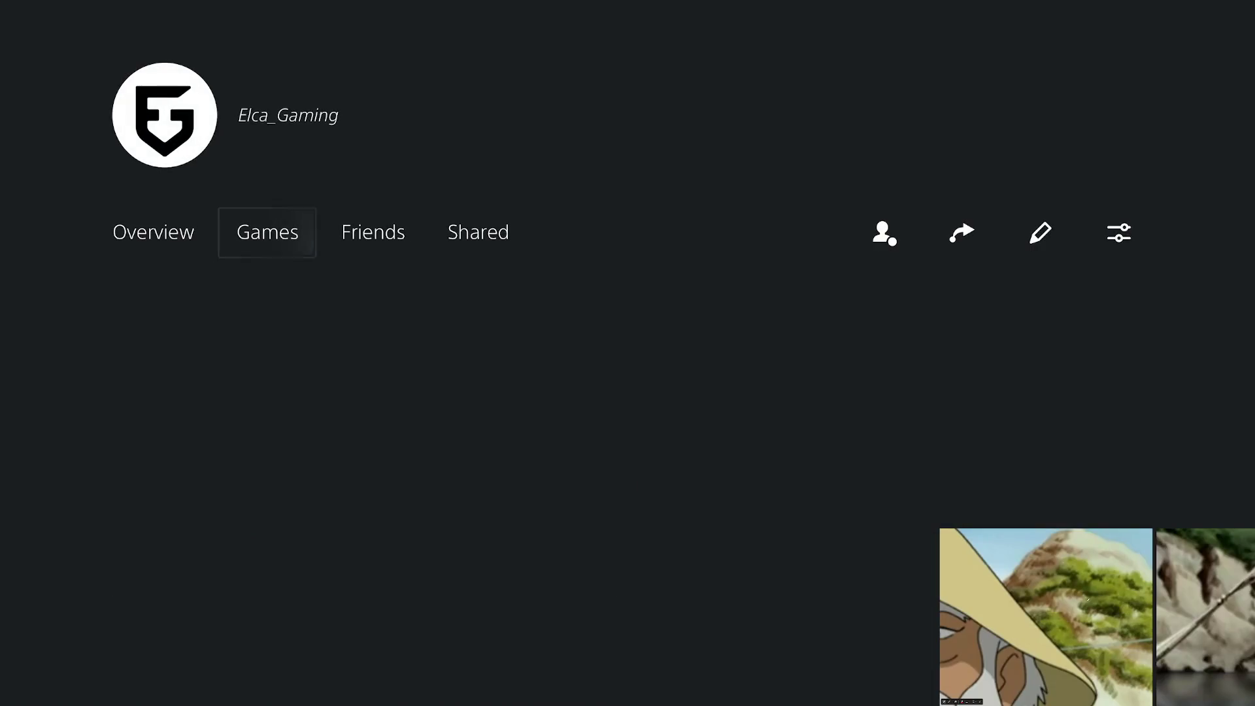
pyautogui.press('Left')
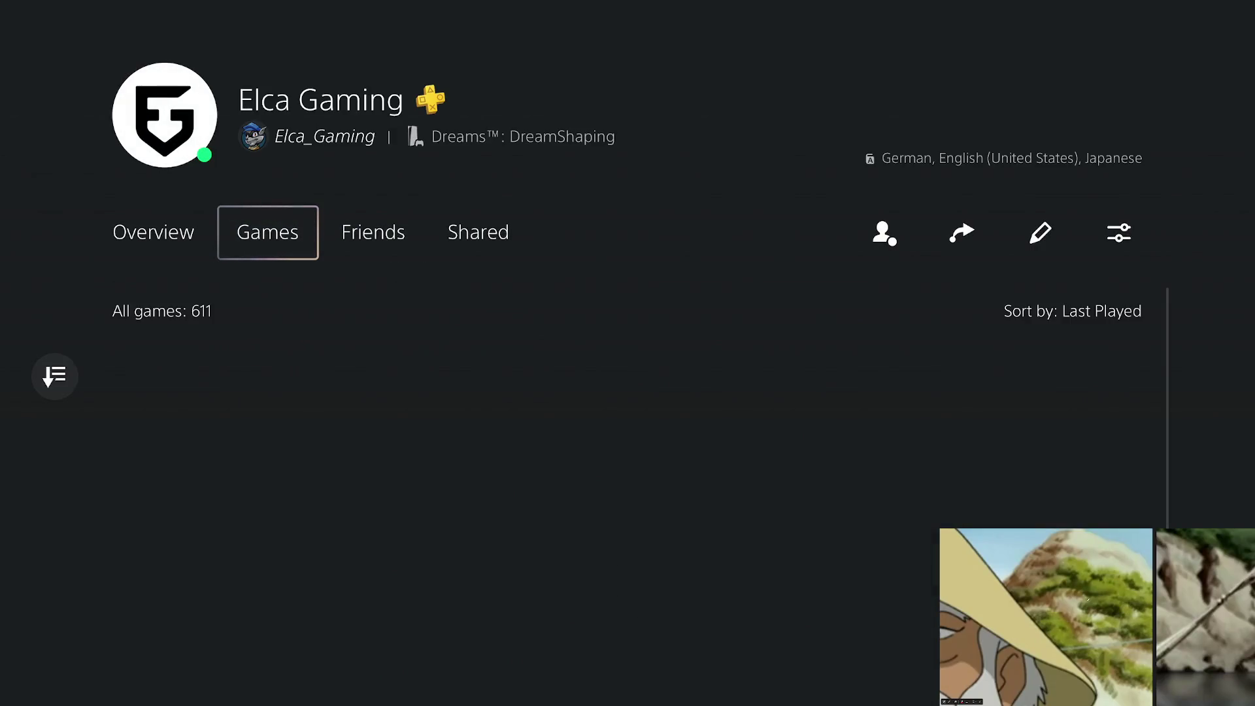
pyautogui.press('Down')
pyautogui.press('Return')
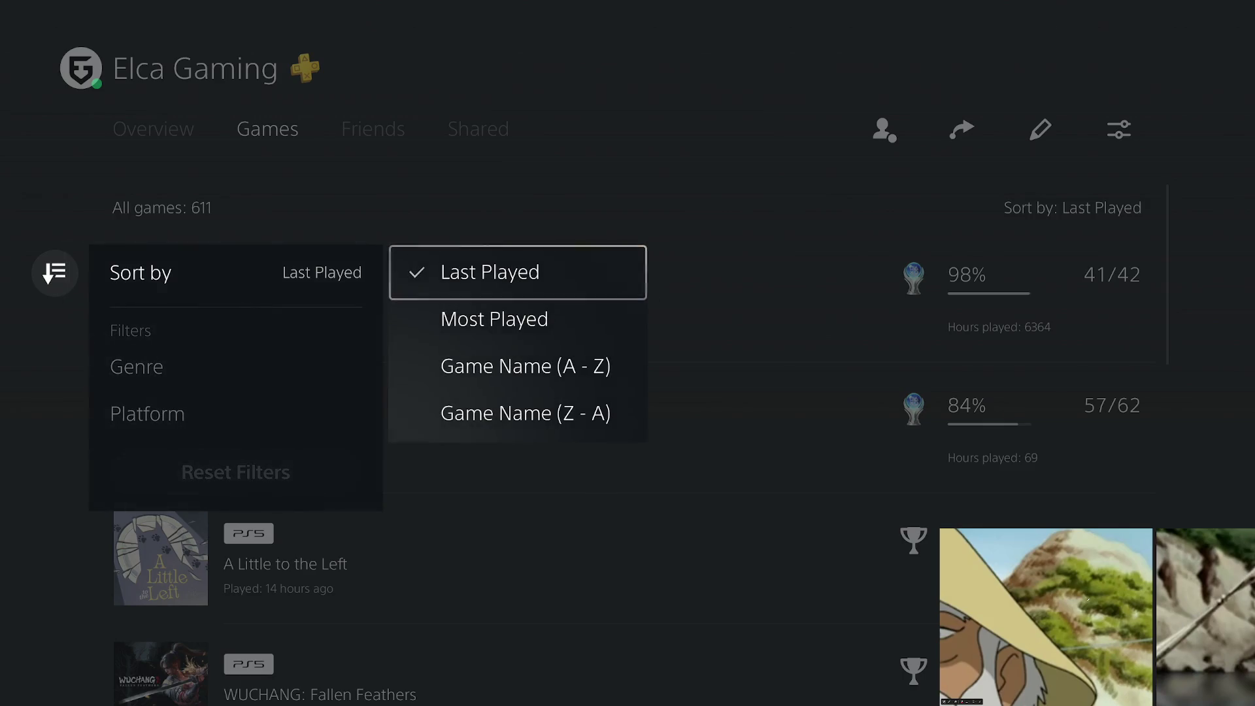
pyautogui.press('Escape')
# Browse the sorted games around the UNCHARTED and UNO entries, then back out to Game Library
pyautogui.press('Right')
pyautogui.press('Down')
pyautogui.press('Down')
pyautogui.press('Down')
pyautogui.press('Down')
pyautogui.press('Down')
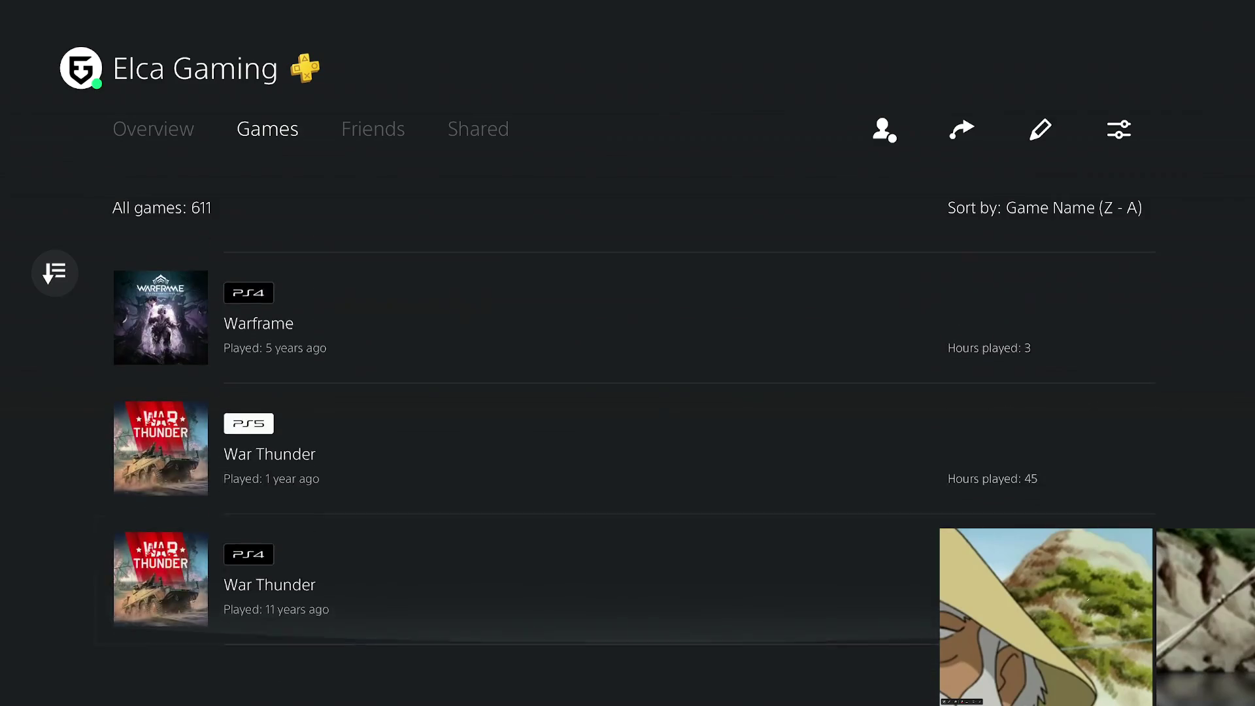
pyautogui.press('Down')
pyautogui.press('Down')
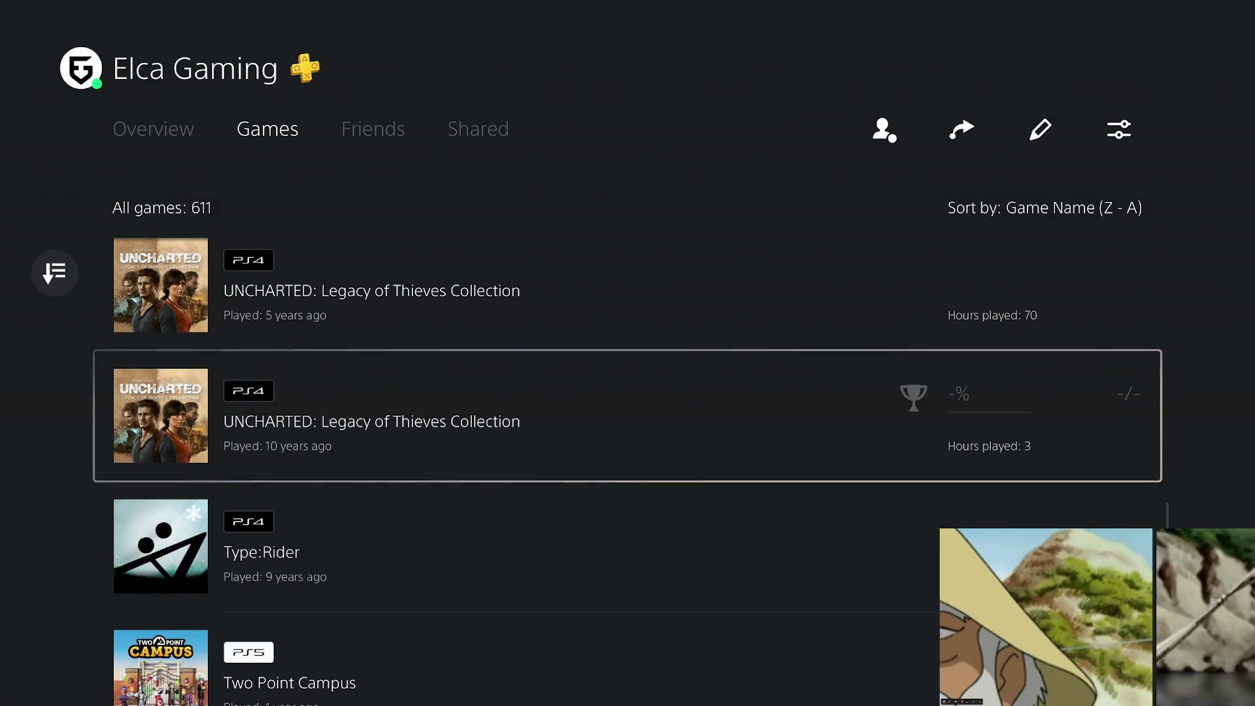
pyautogui.press('Up')
pyautogui.press('Up')
pyautogui.press('Up')
pyautogui.press('Up')
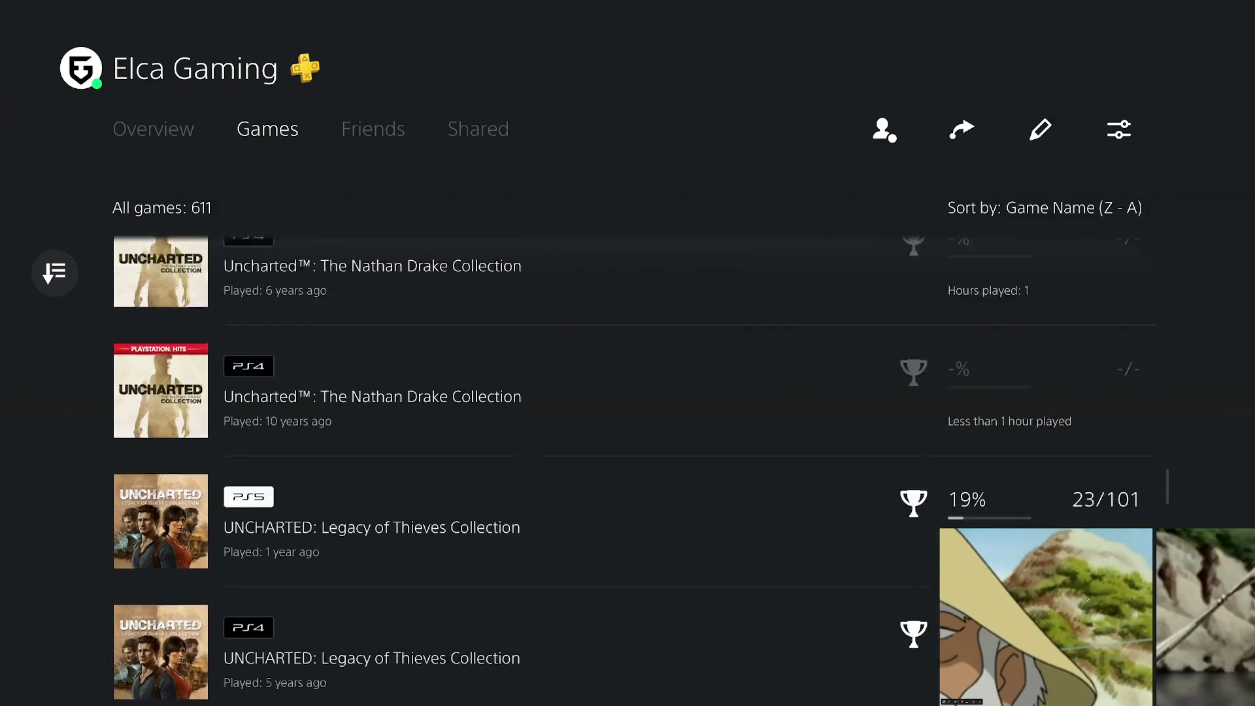
pyautogui.press('Up')
pyautogui.press('Up')
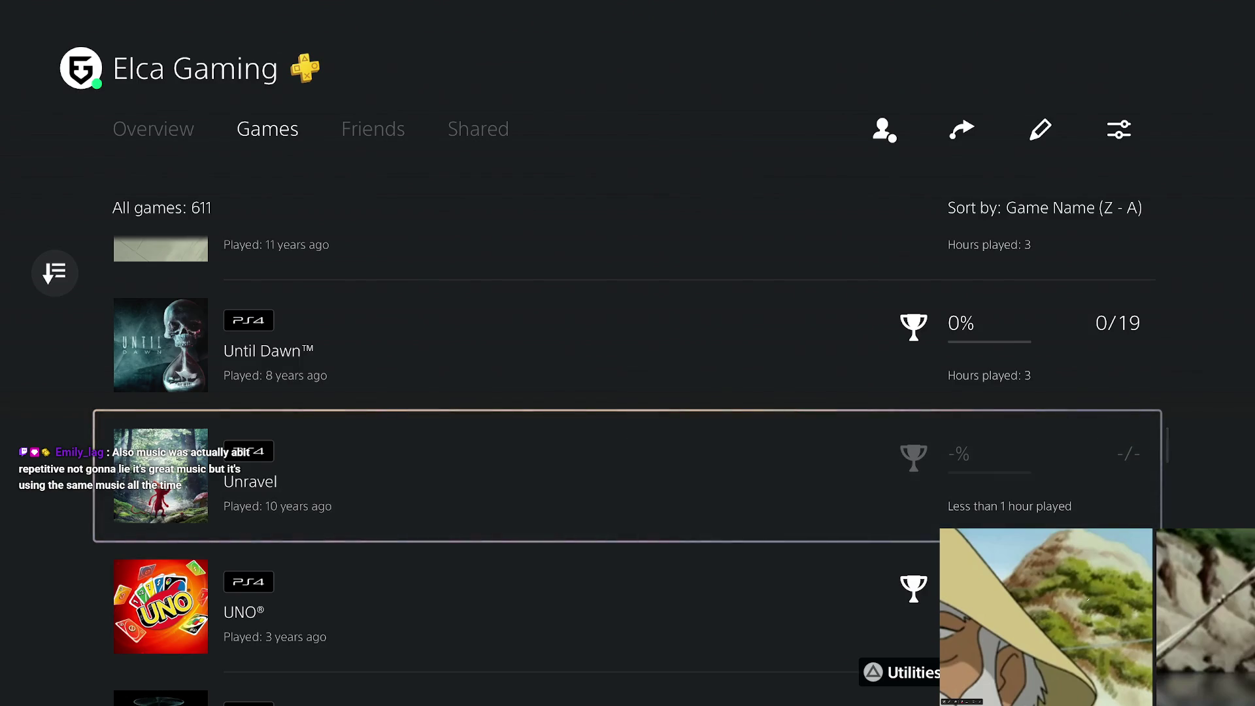
pyautogui.press('Escape')
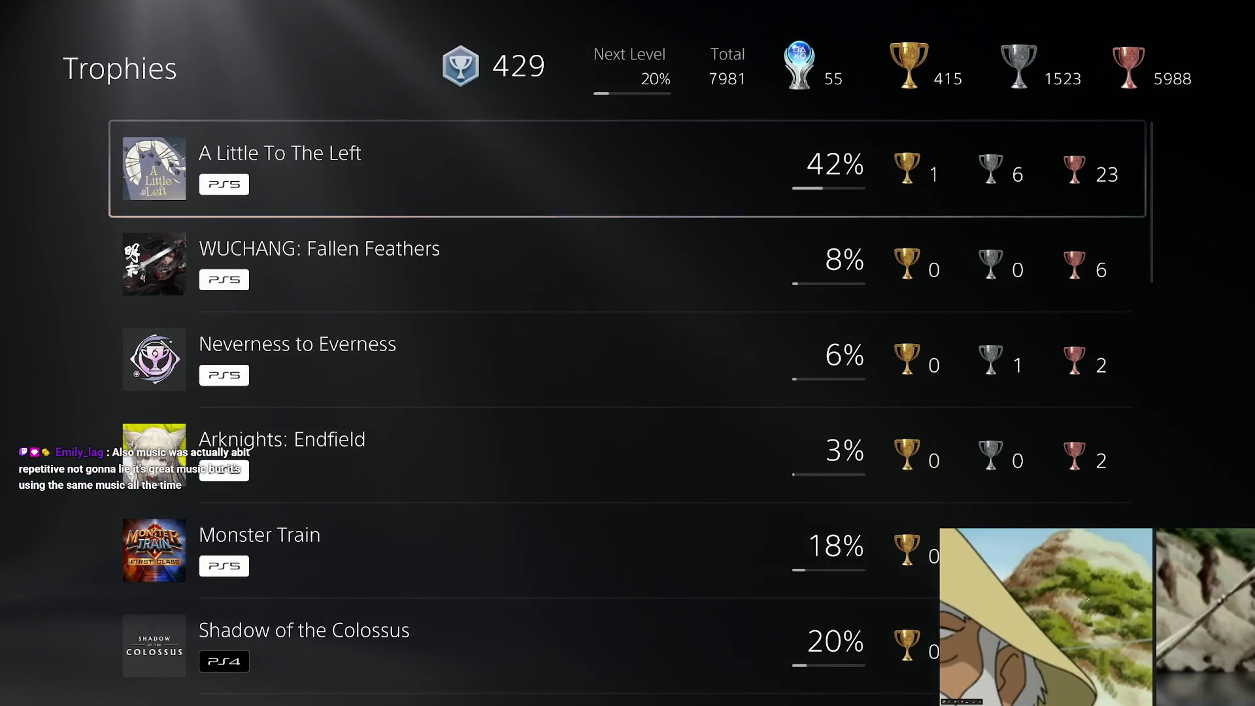
pyautogui.press('Escape')
pyautogui.press('Escape')
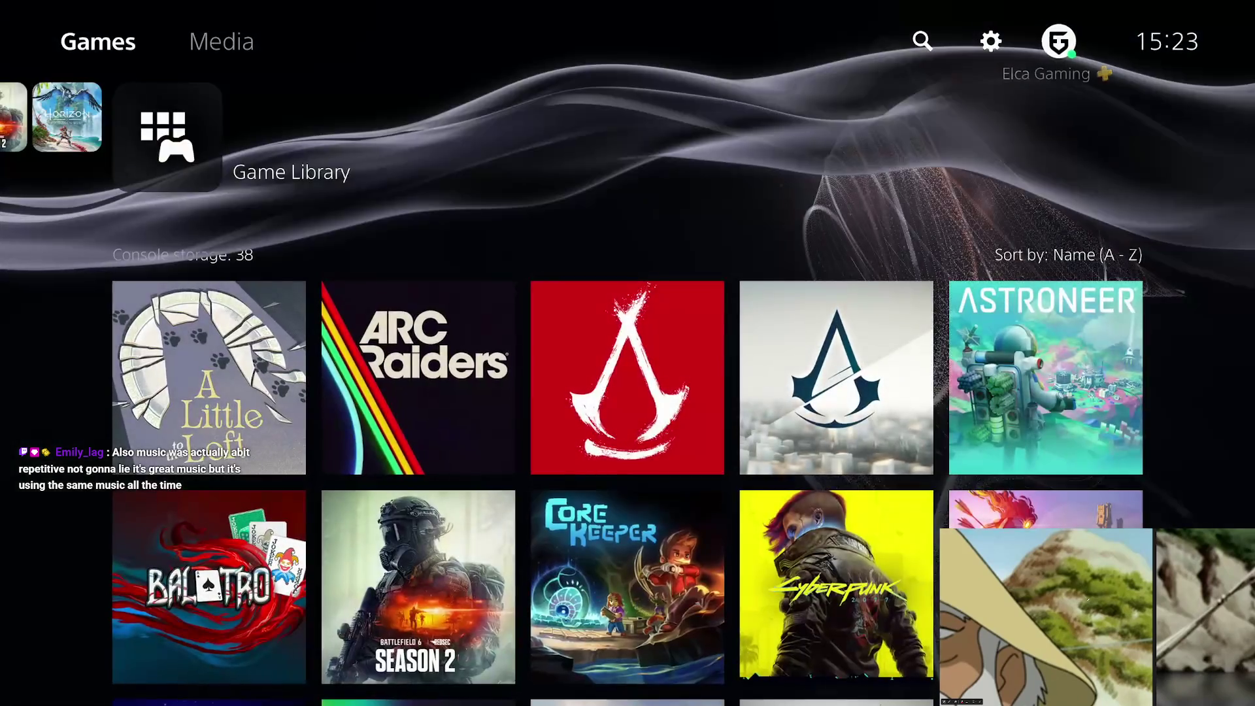
pyautogui.press('Escape')
pyautogui.press('Return')
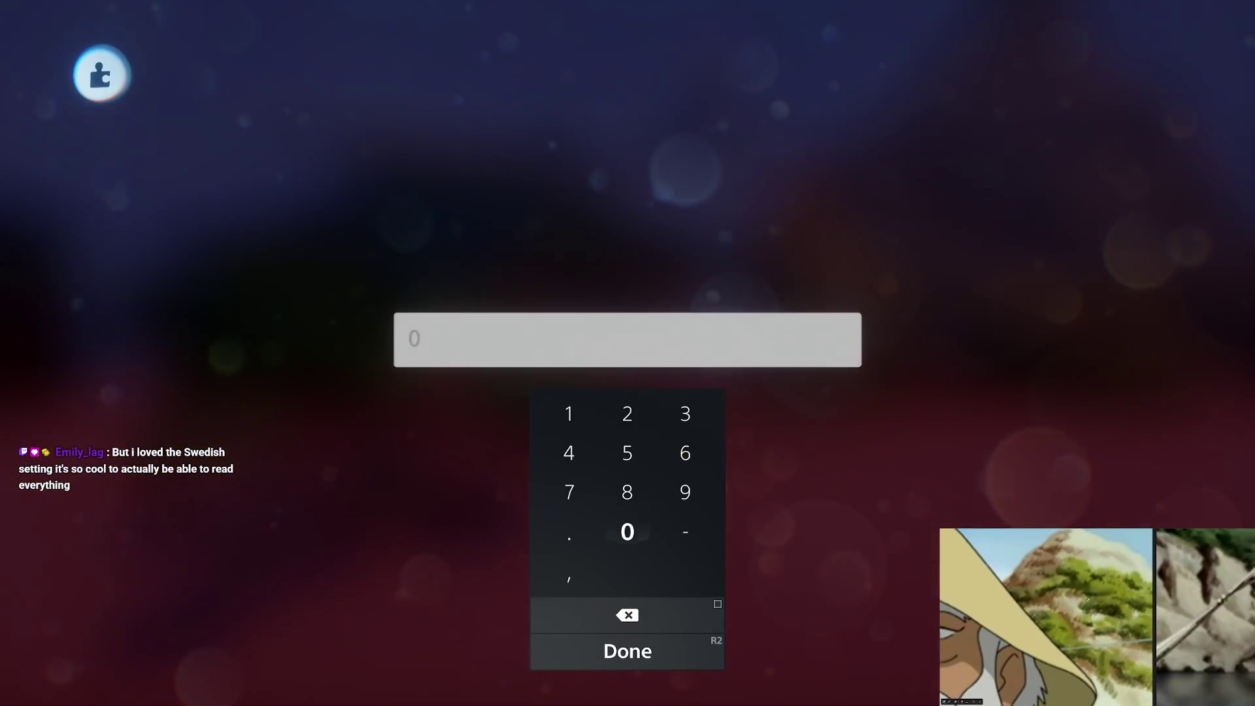
# Confirm 0.4, set the 1% fleck value to 0, then close the fleck and outer properties
pyautogui.press('Return')
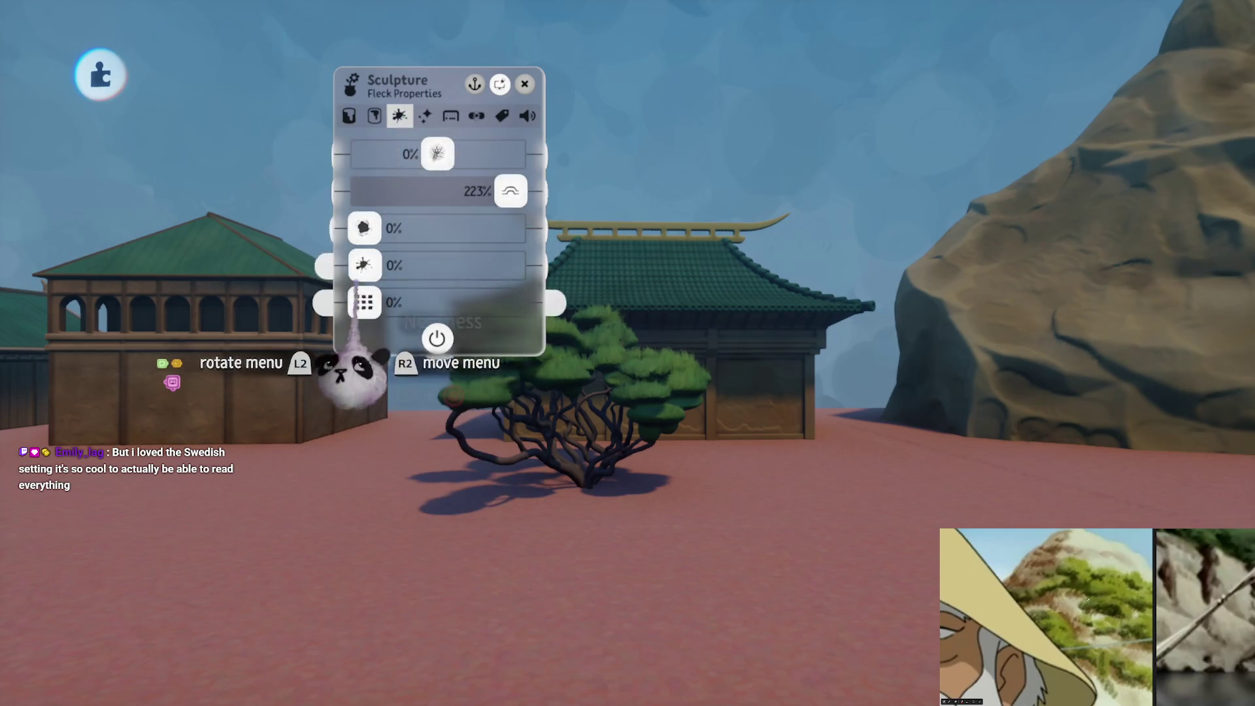
pyautogui.press('Escape')
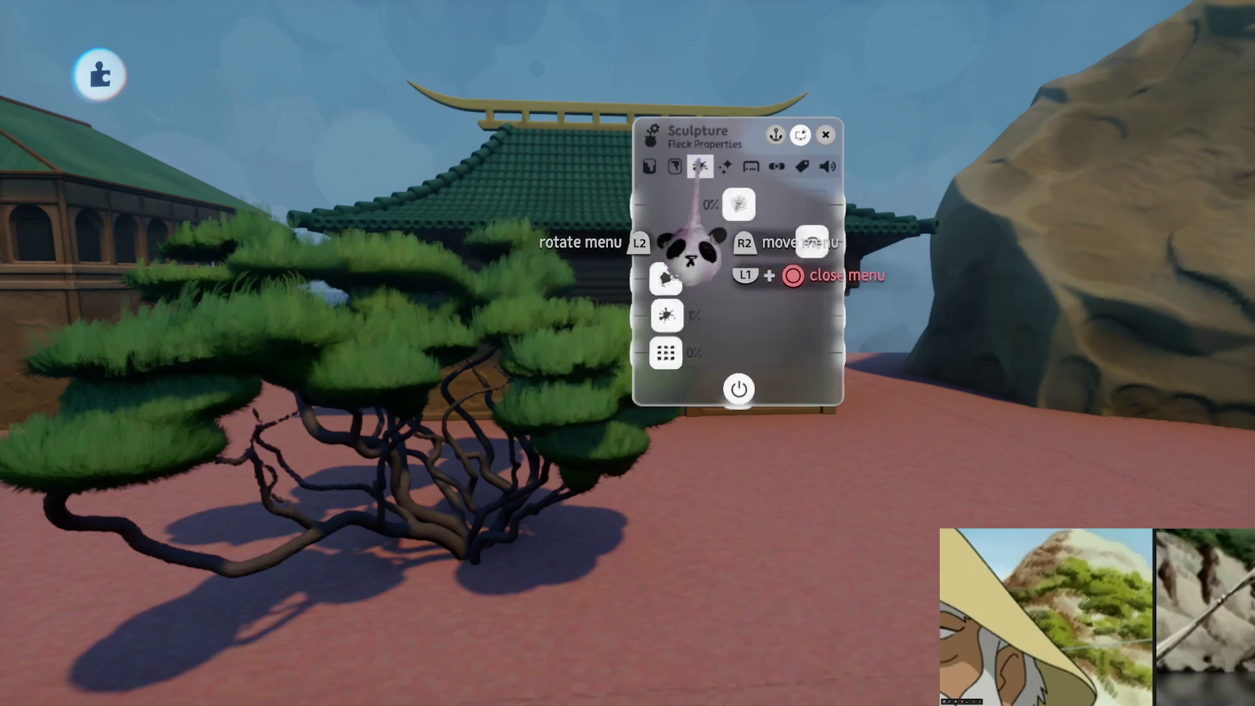
pyautogui.click(694, 316)
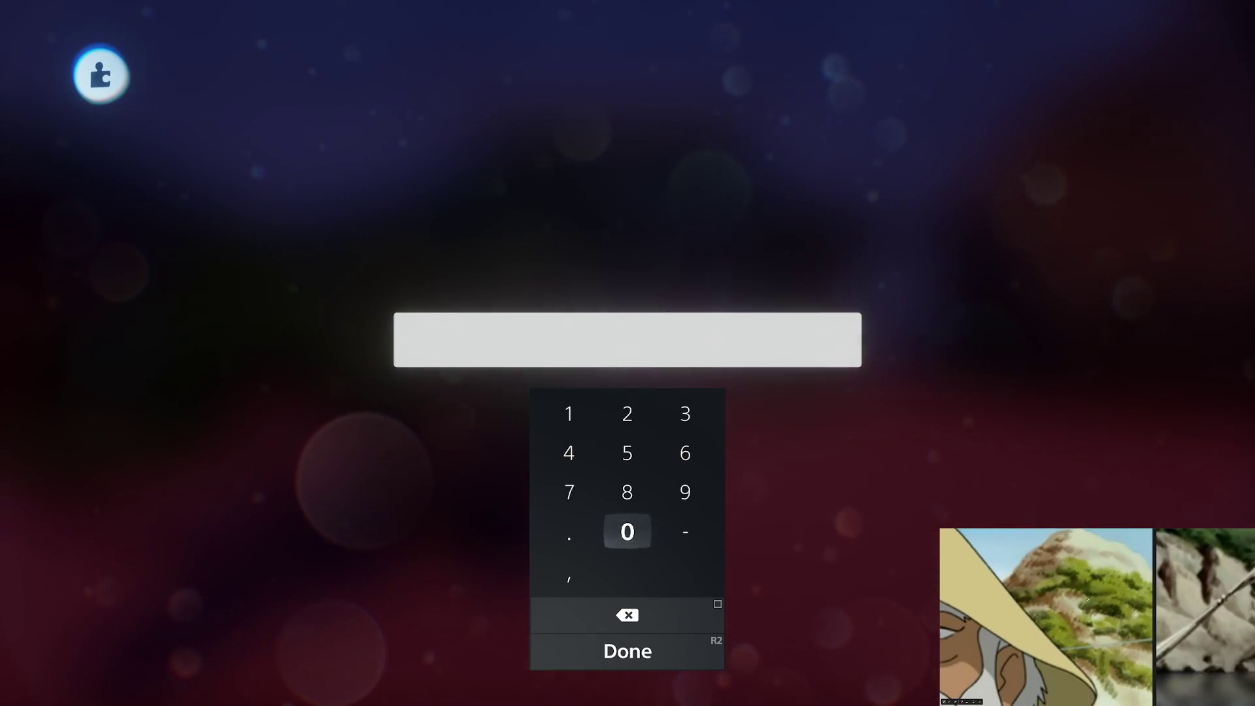
pyautogui.write('0.')
pyautogui.press('Return')
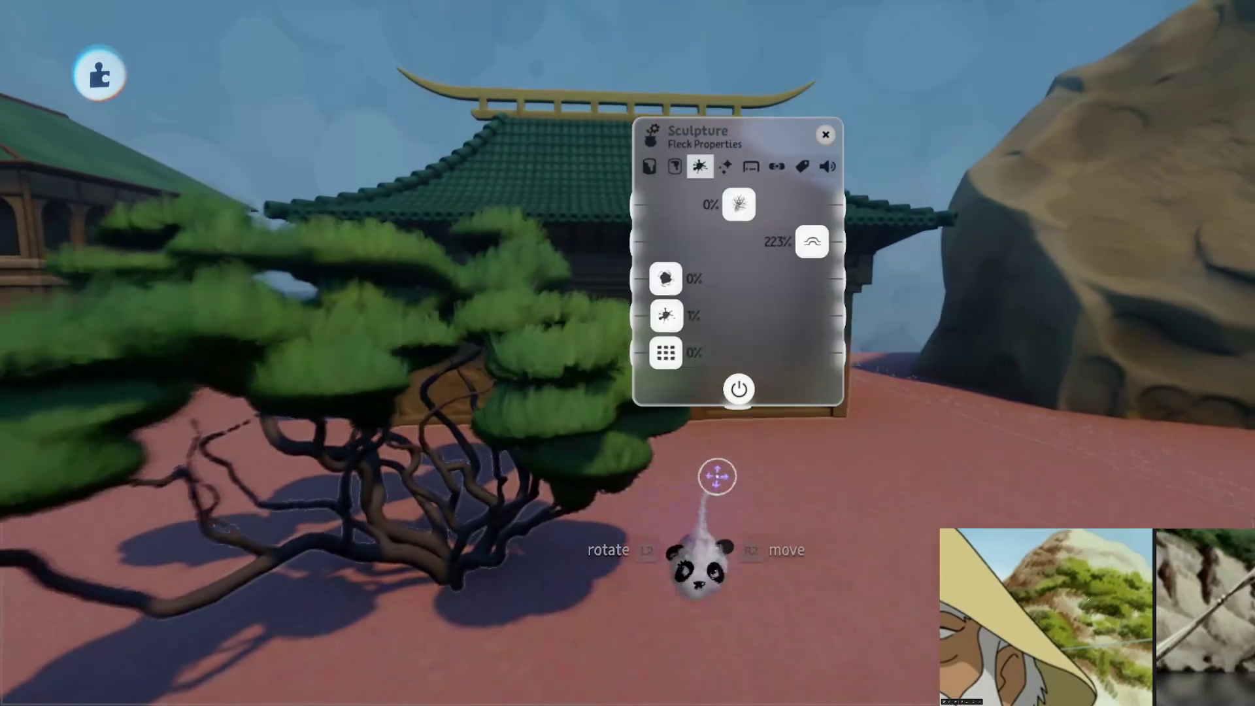
pyautogui.press('Escape')
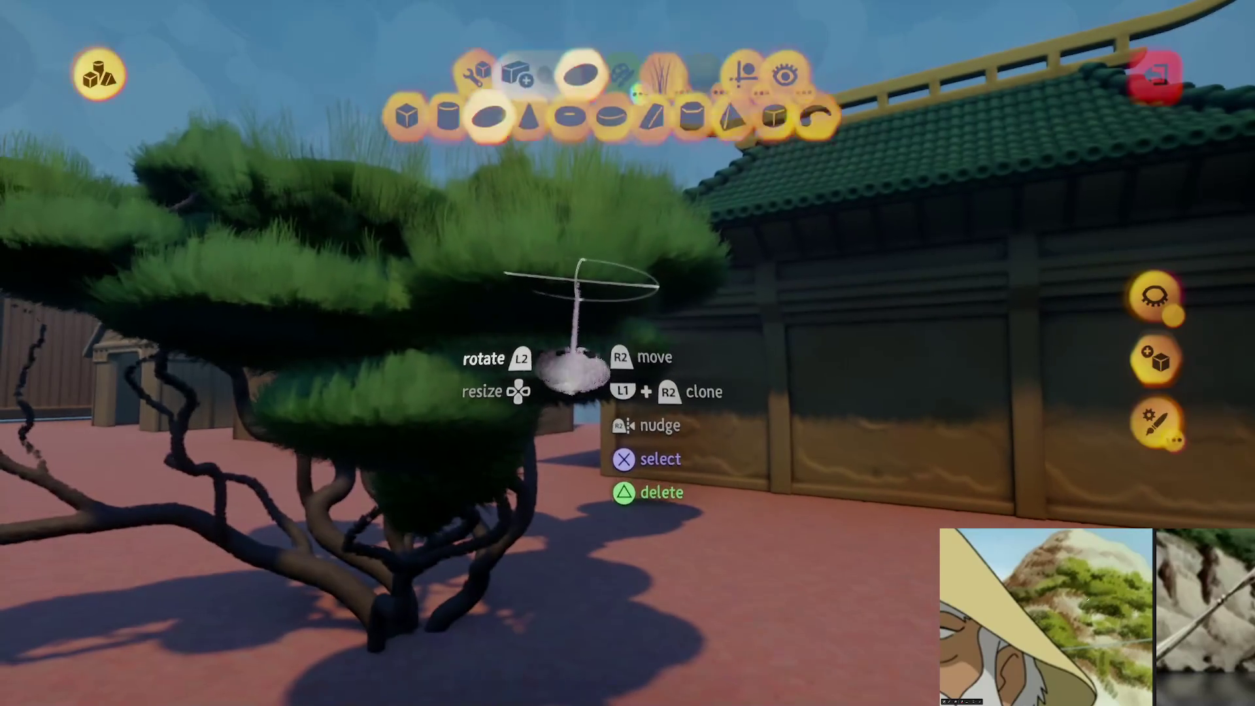
pyautogui.press('Escape')
pyautogui.click(722, 448)
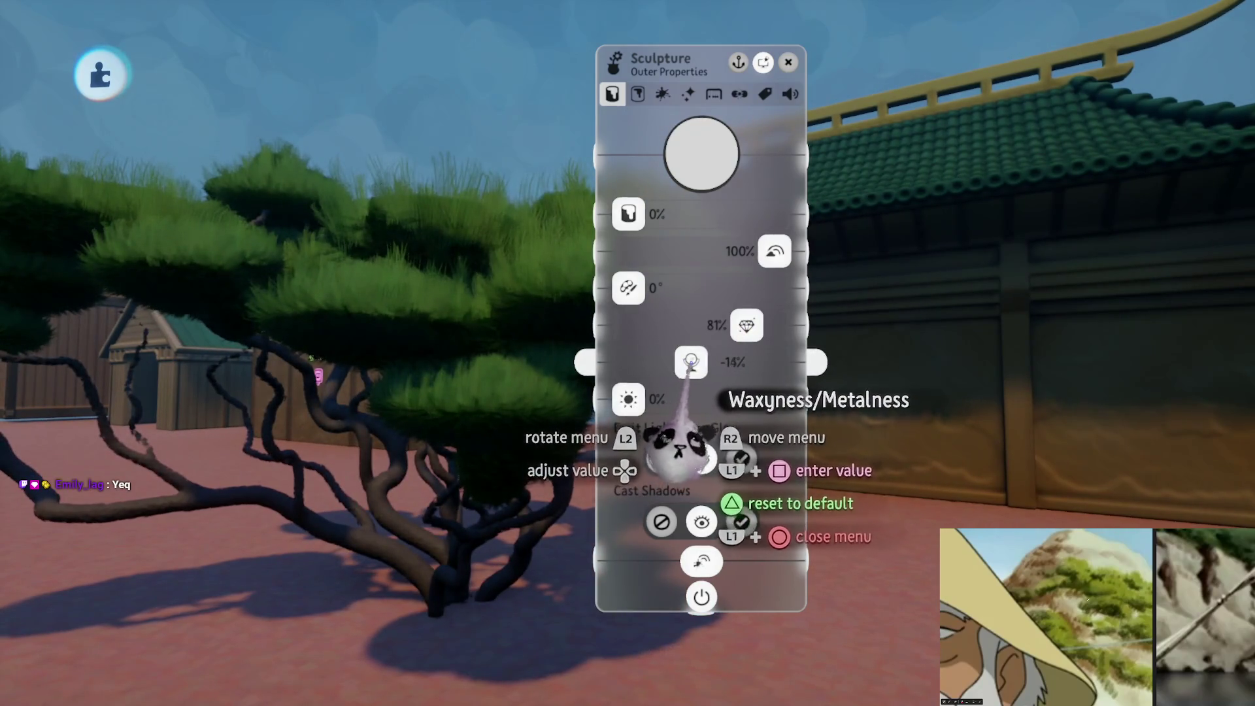
pyautogui.press('Escape')
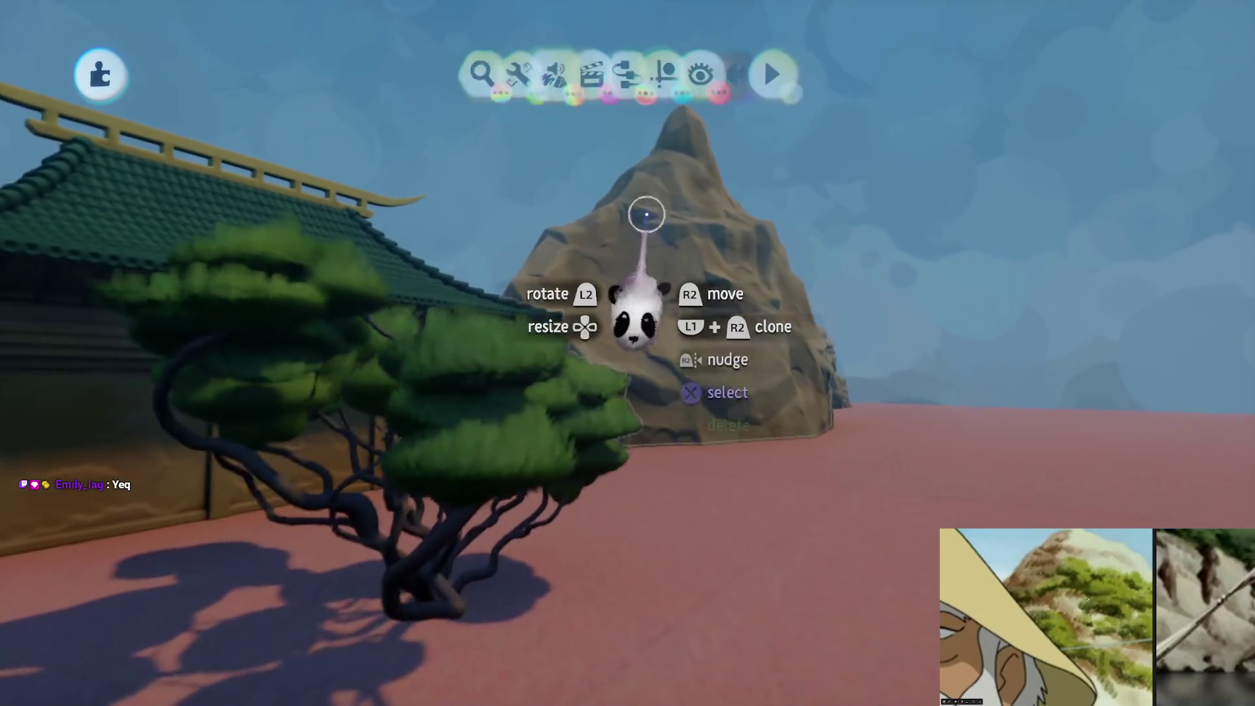
# Cancel the pending stamp and lower the tree's Waxyness/Metalness toward -32% in Outer Properties
pyautogui.moveTo(627, 75)
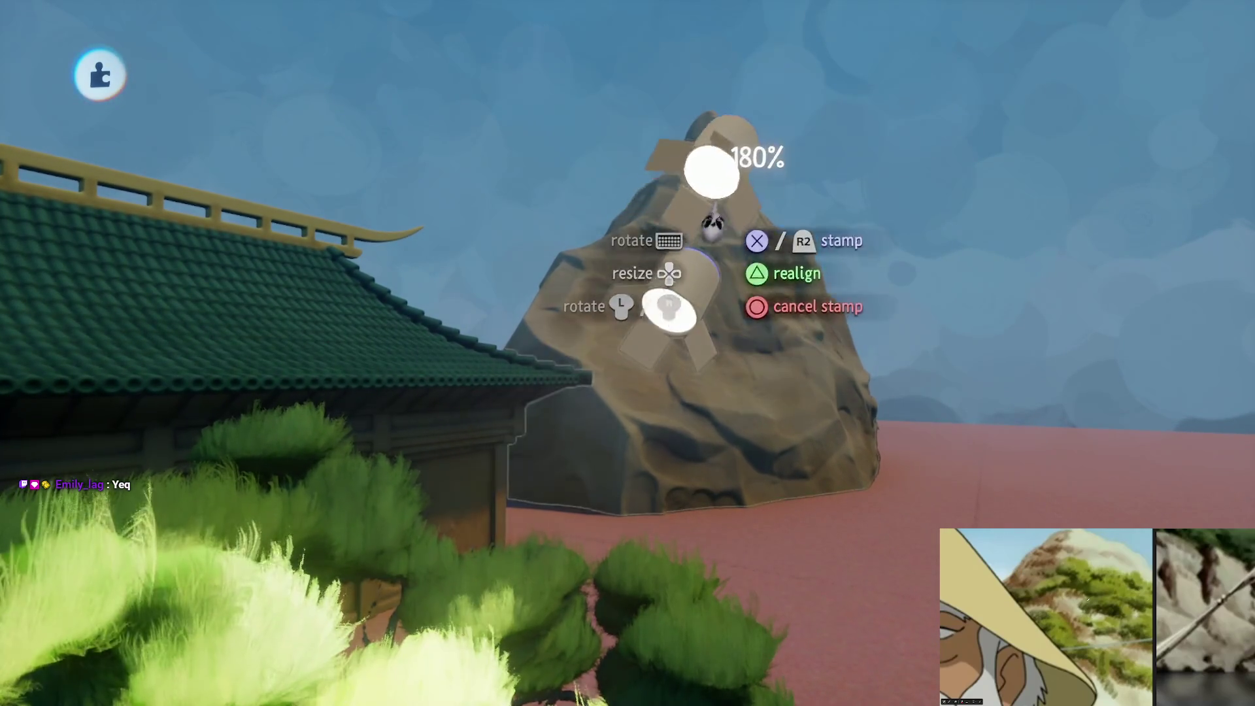
pyautogui.press('Escape')
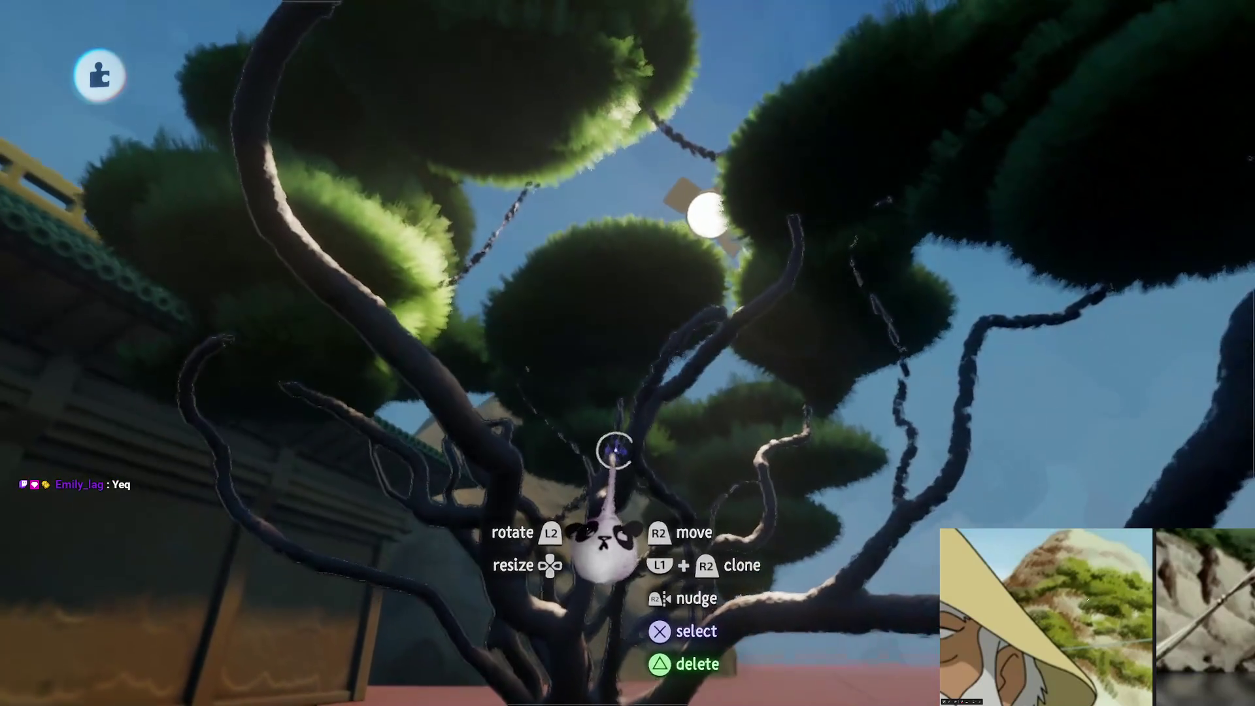
pyautogui.click(588, 358)
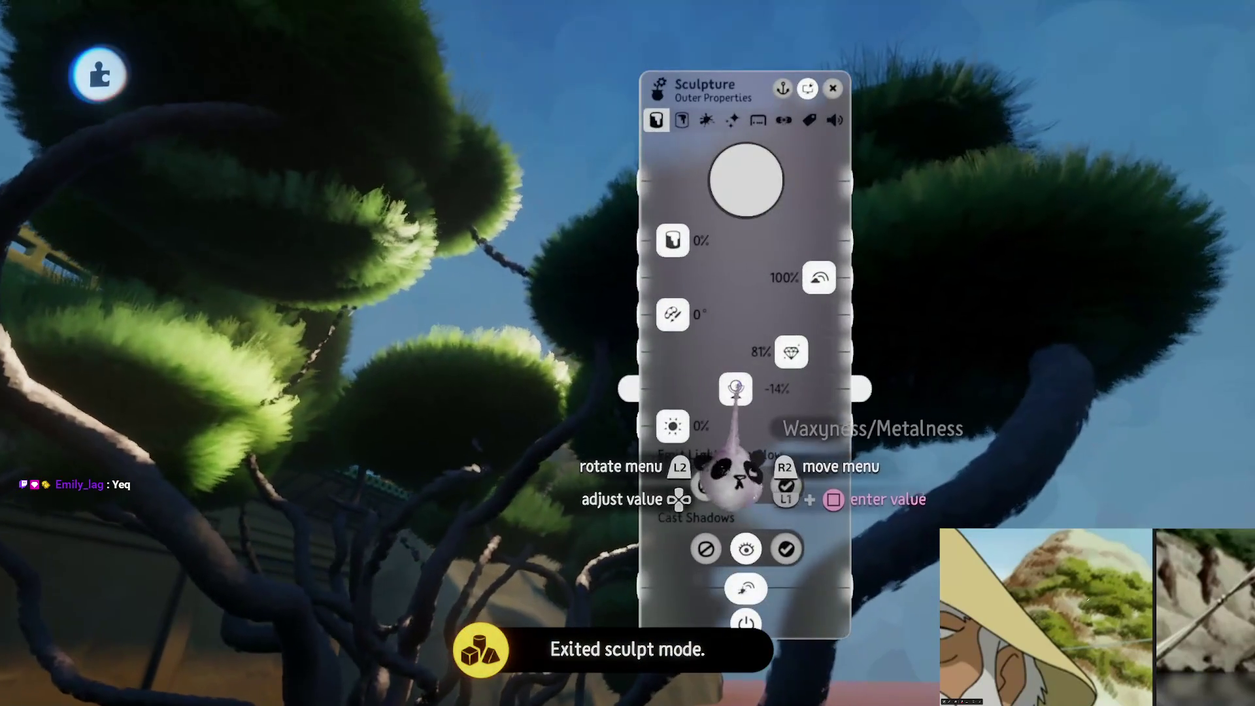
pyautogui.moveTo(736, 388)
pyautogui.mouseDown()
pyautogui.moveTo(723, 389)
pyautogui.moveTo(733, 388)
pyautogui.mouseUp()
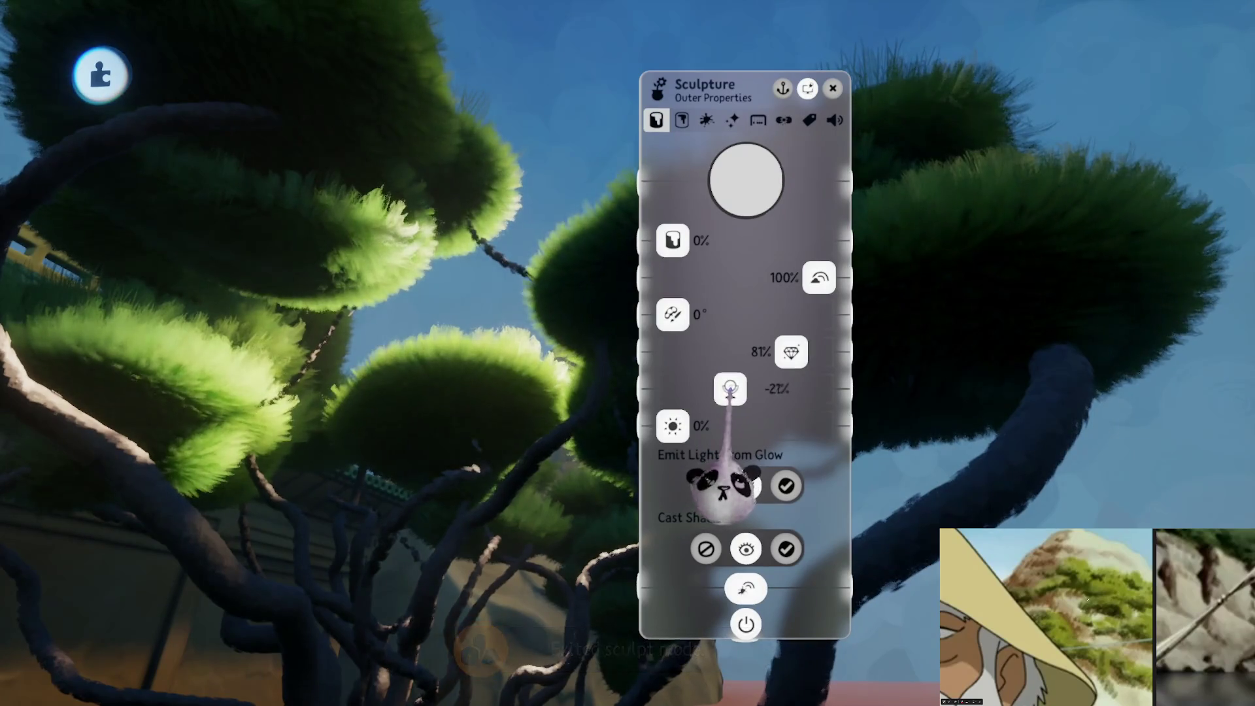
pyautogui.press('Escape')
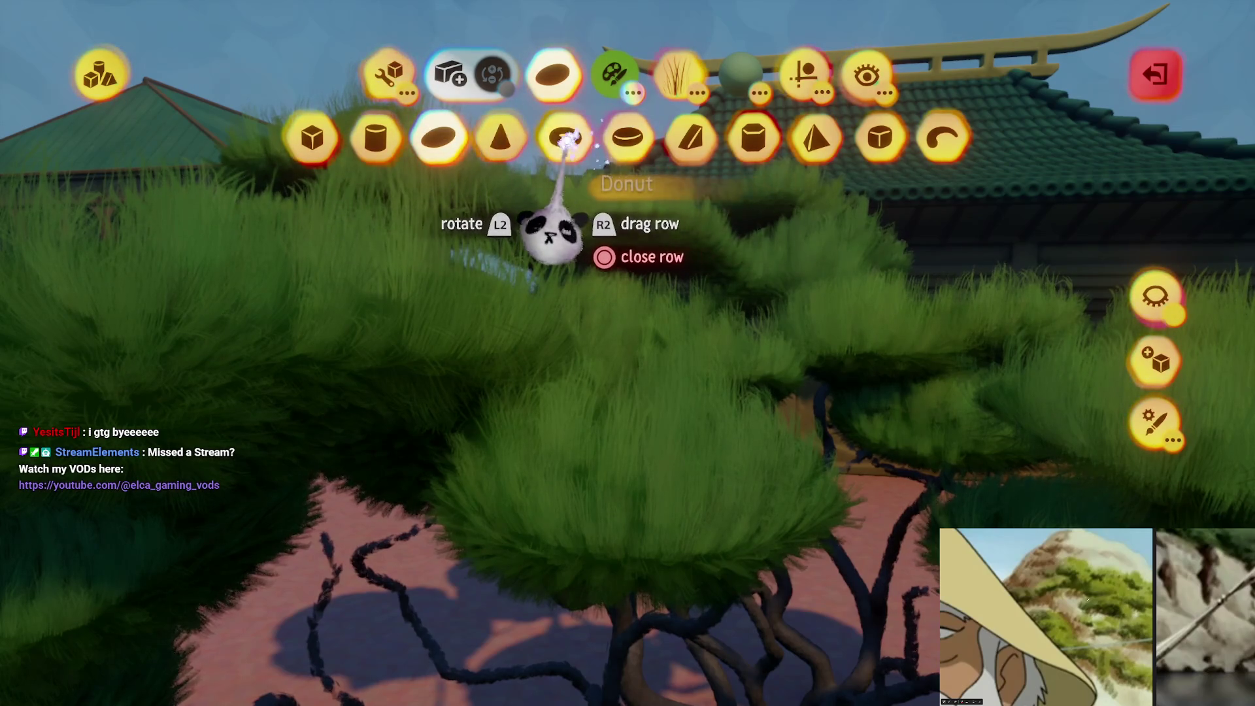
# Choose the Donut brush shape, set Stay Upright and select the Mixed green colour
pyautogui.click(774, 116)
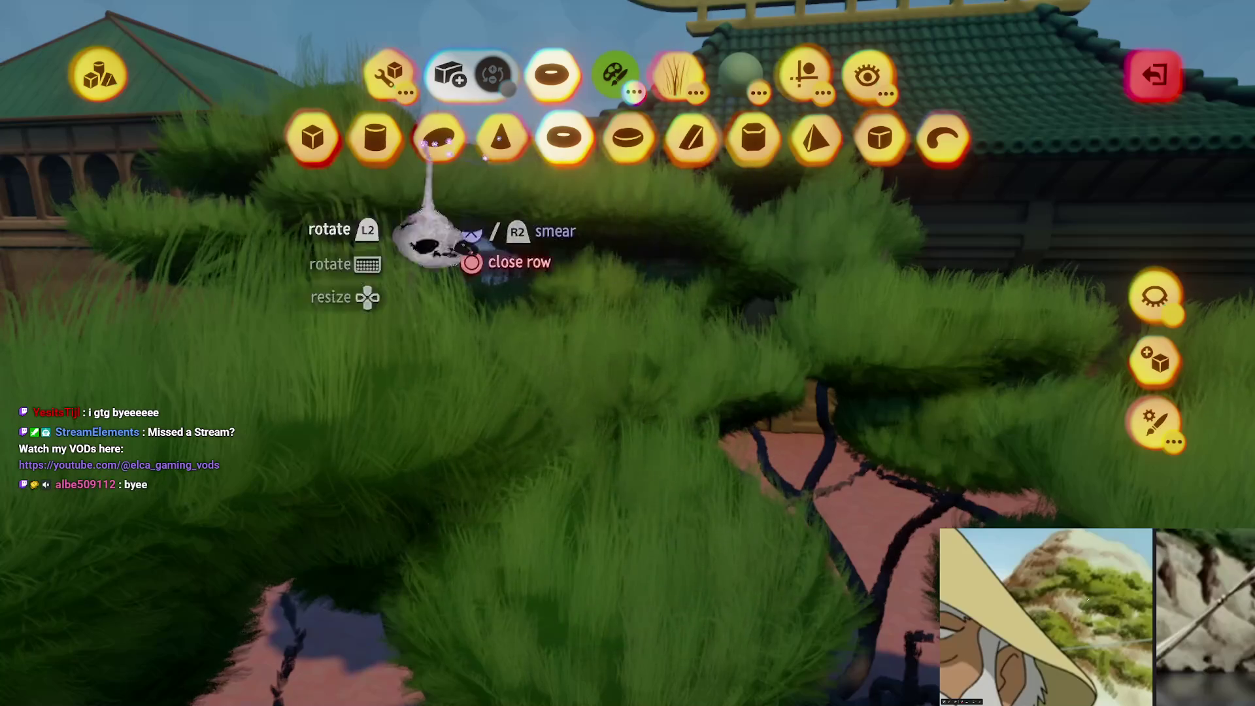
pyautogui.click(388, 72)
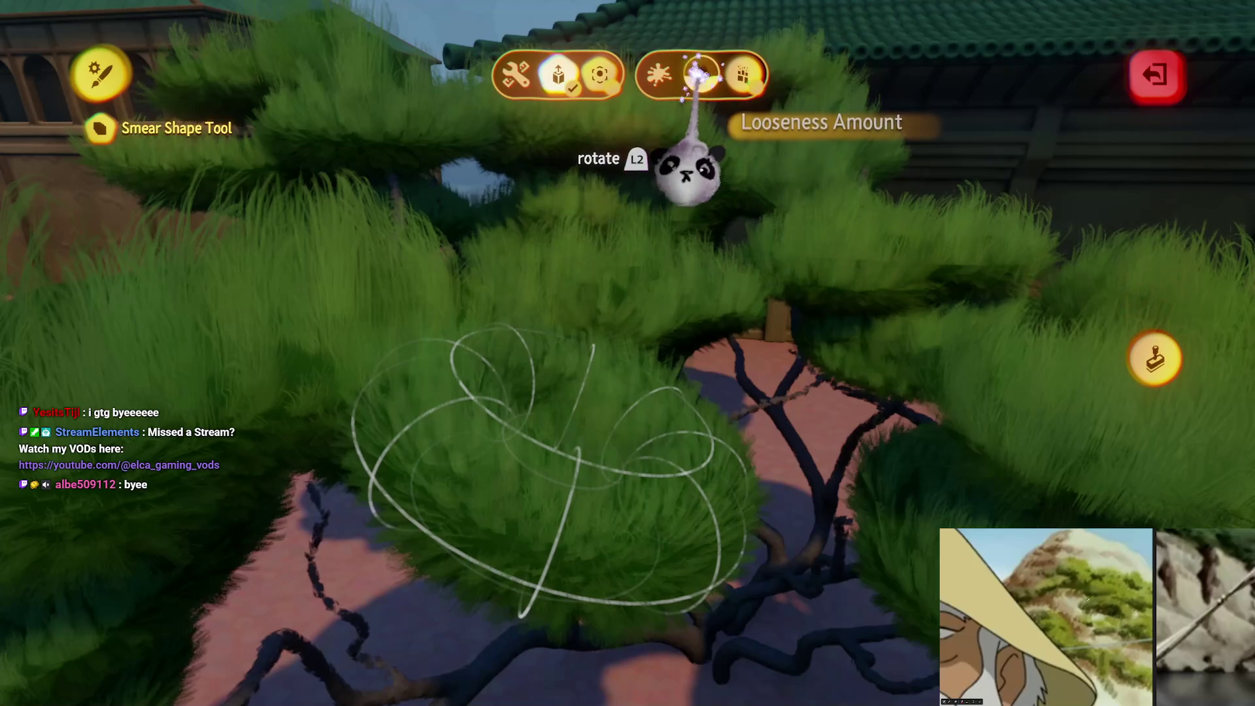
pyautogui.press('Escape')
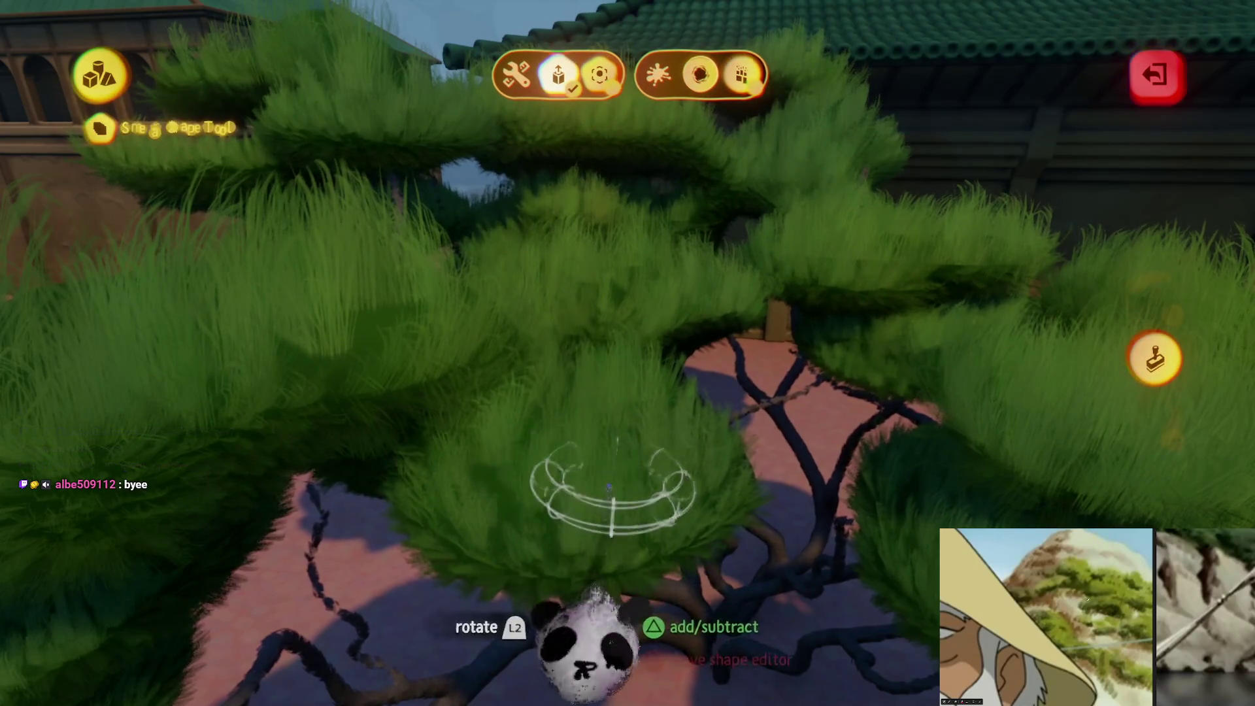
pyautogui.press('Escape')
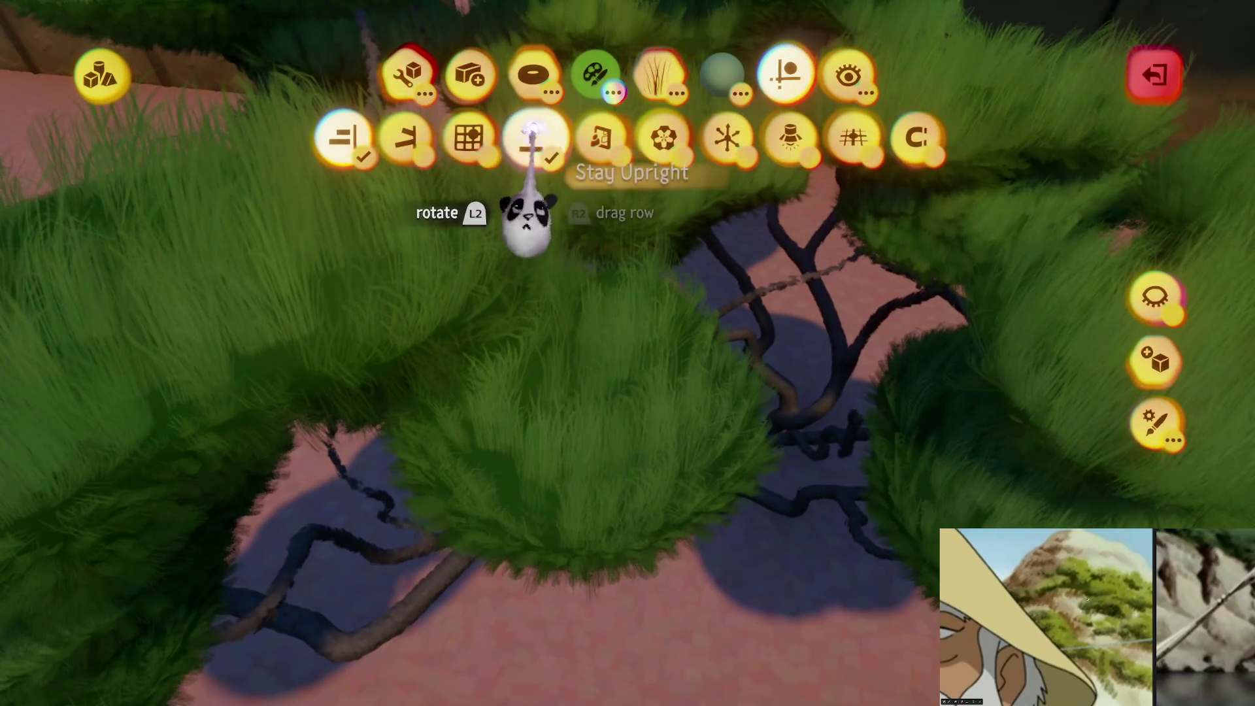
pyautogui.click(533, 134)
pyautogui.press('c')
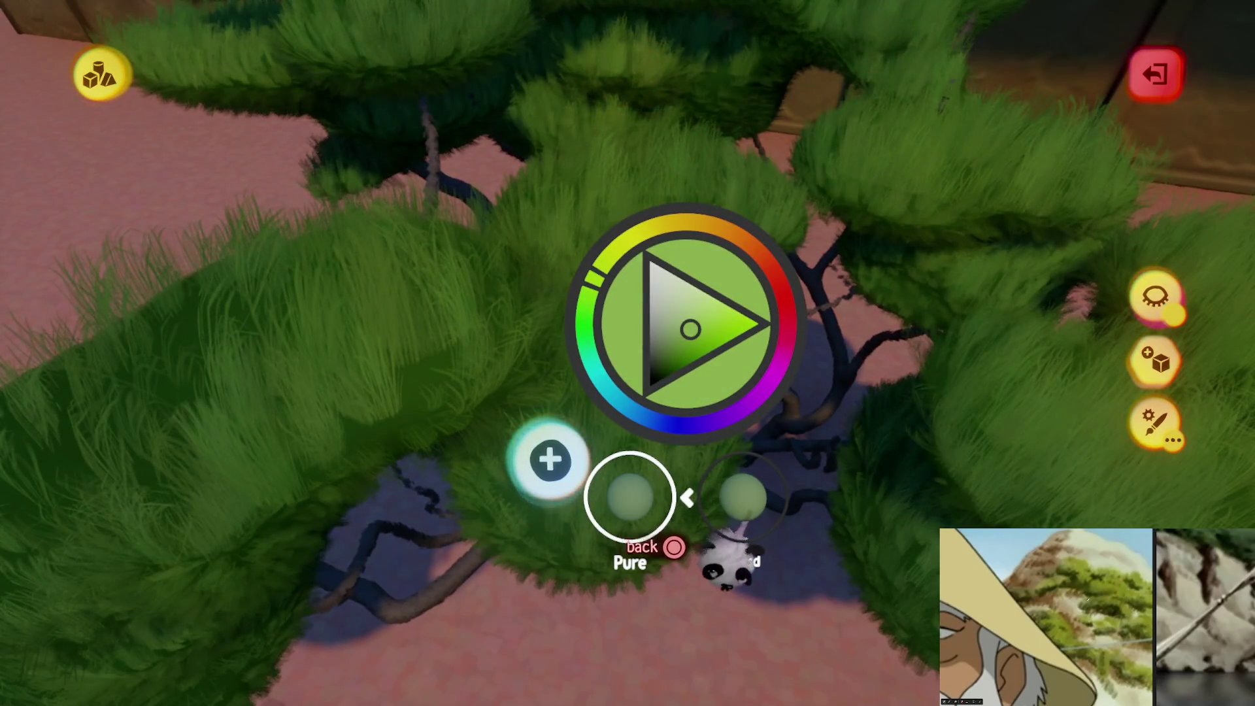
pyautogui.click(743, 498)
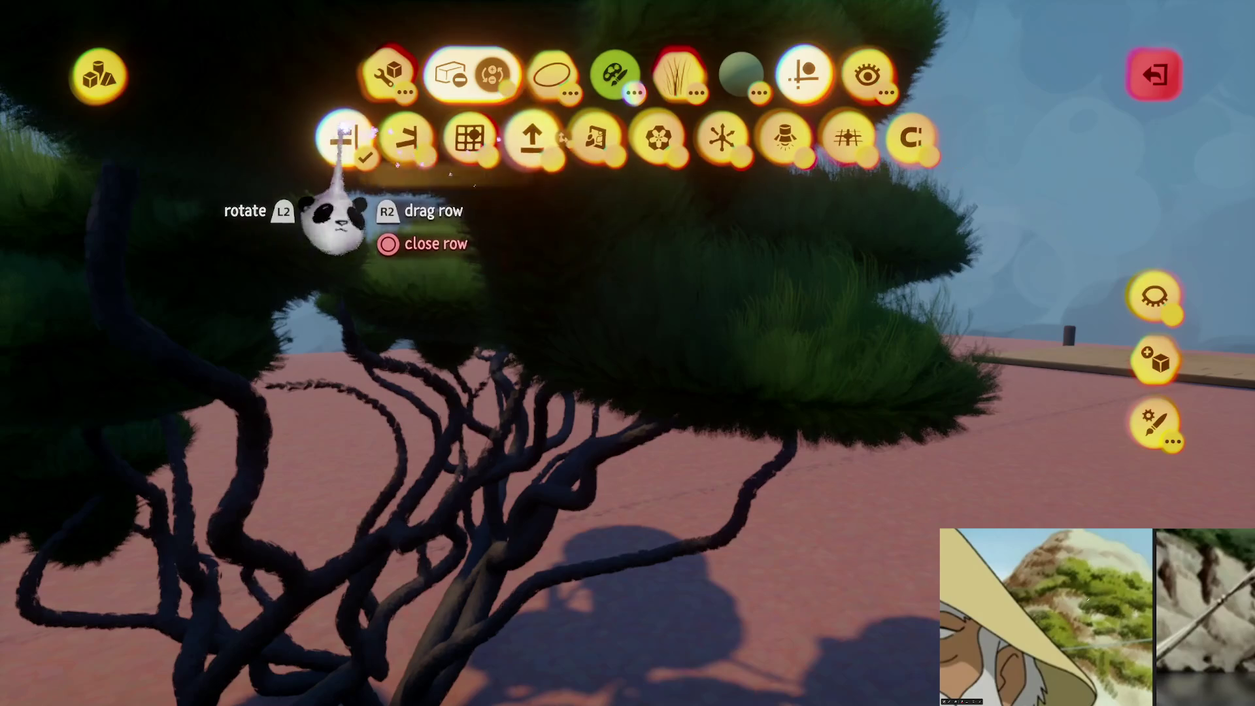
# Enlarge and reorient the smear brush shape in the shape editor
pyautogui.click(487, 467)
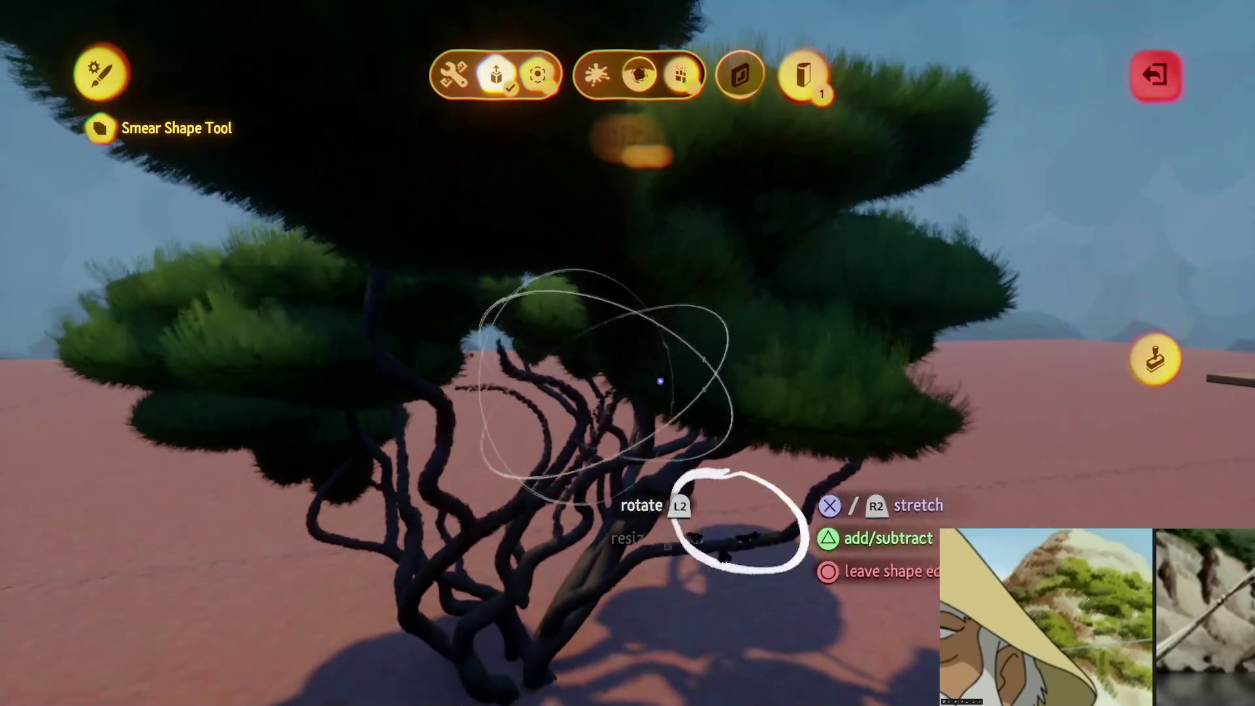
pyautogui.moveTo(742, 520)
pyautogui.mouseDown()
pyautogui.moveTo(743, 532)
pyautogui.moveTo(547, 610)
pyautogui.moveTo(664, 690)
pyautogui.mouseUp()
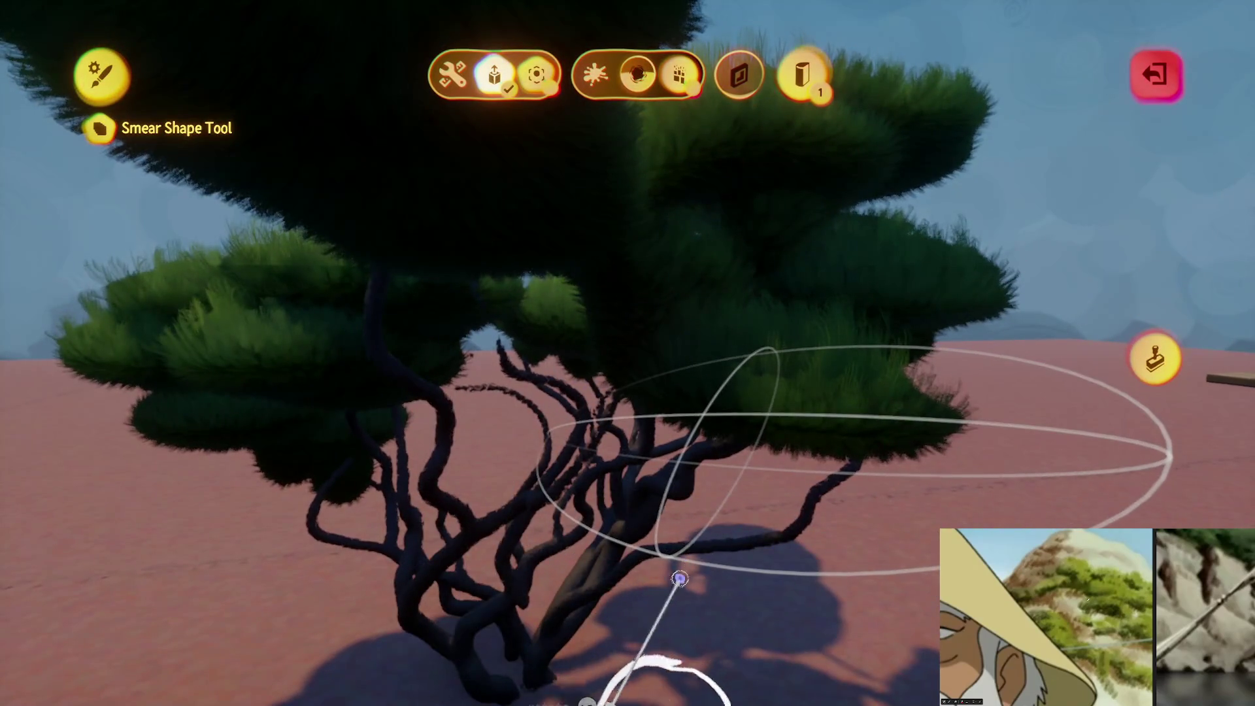
pyautogui.press('Escape')
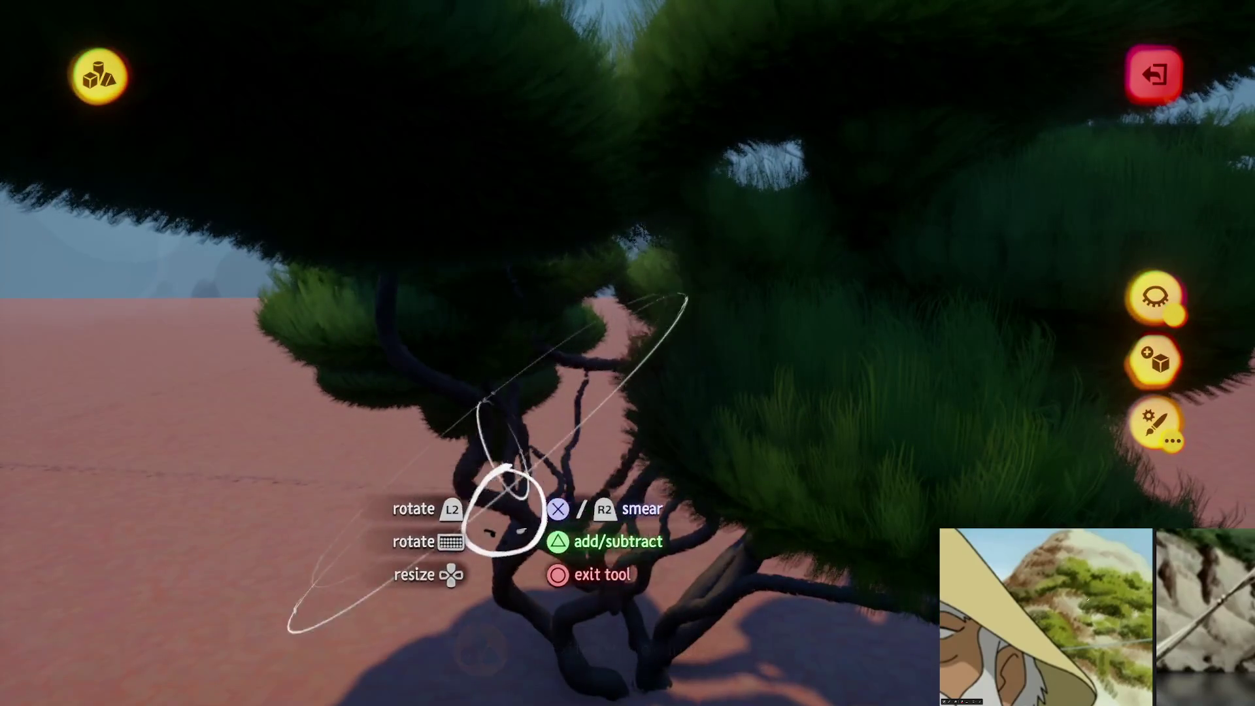
# Orbit around and above the pine's canopy to inspect the foliage pads from several angles
pyautogui.moveTo(543, 415)
pyautogui.mouseDown(button='middle')
pyautogui.moveTo(482, 481)
pyautogui.moveTo(639, 310)
pyautogui.moveTo(590, 353)
pyautogui.mouseUp(button='middle')
pyautogui.moveTo(532, 297)
pyautogui.mouseDown(button='middle')
pyautogui.moveTo(471, 313)
pyautogui.moveTo(494, 327)
pyautogui.moveTo(554, 317)
pyautogui.moveTo(575, 346)
pyautogui.moveTo(518, 304)
pyautogui.moveTo(503, 326)
pyautogui.moveTo(490, 324)
pyautogui.moveTo(505, 575)
pyautogui.moveTo(597, 400)
pyautogui.moveTo(588, 364)
pyautogui.moveTo(612, 215)
pyautogui.moveTo(546, 630)
pyautogui.moveTo(602, 512)
pyautogui.moveTo(575, 548)
pyautogui.moveTo(608, 516)
pyautogui.mouseUp(button='middle')
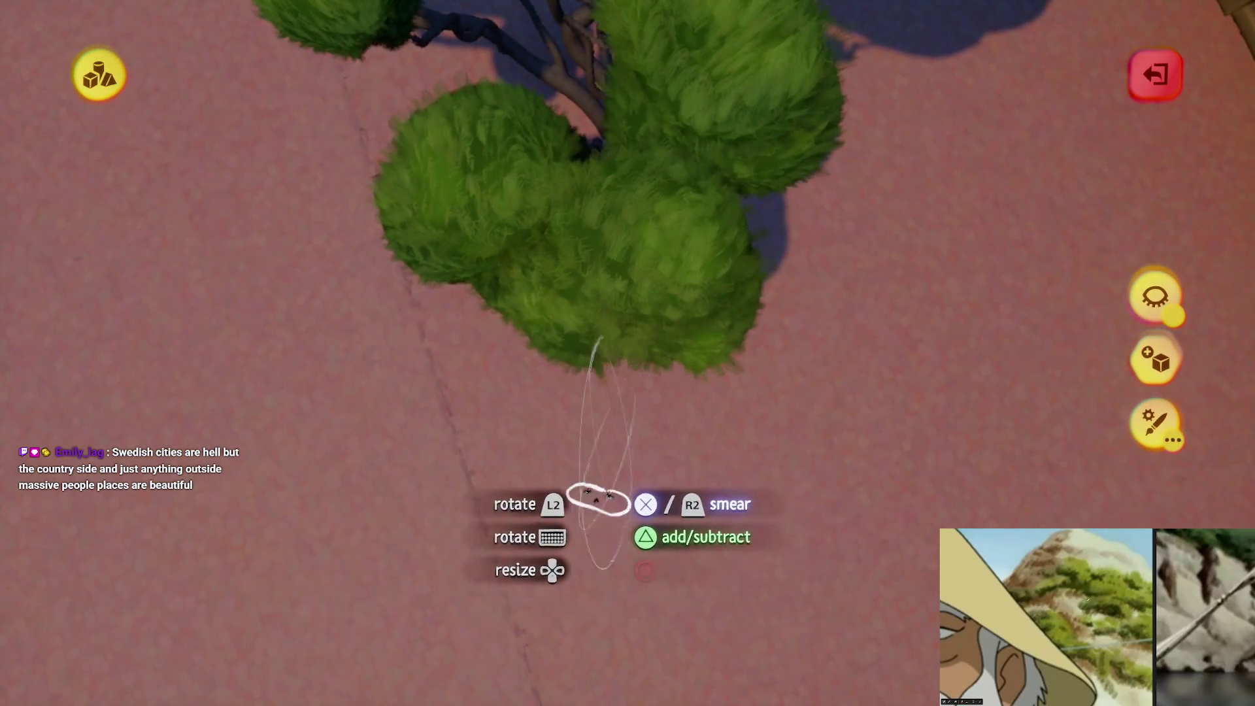
pyautogui.moveTo(495, 575)
pyautogui.mouseDown(button='middle')
pyautogui.moveTo(549, 597)
pyautogui.moveTo(543, 611)
pyautogui.moveTo(479, 610)
pyautogui.moveTo(441, 674)
pyautogui.moveTo(496, 672)
pyautogui.moveTo(454, 630)
pyautogui.moveTo(582, 649)
pyautogui.moveTo(475, 585)
pyautogui.moveTo(523, 521)
pyautogui.moveTo(484, 462)
pyautogui.moveTo(496, 479)
pyautogui.moveTo(607, 462)
pyautogui.moveTo(563, 493)
pyautogui.moveTo(585, 468)
pyautogui.moveTo(567, 487)
pyautogui.moveTo(519, 453)
pyautogui.moveTo(631, 420)
pyautogui.moveTo(594, 421)
pyautogui.moveTo(519, 498)
pyautogui.moveTo(594, 468)
pyautogui.moveTo(613, 444)
pyautogui.mouseUp(button='middle')
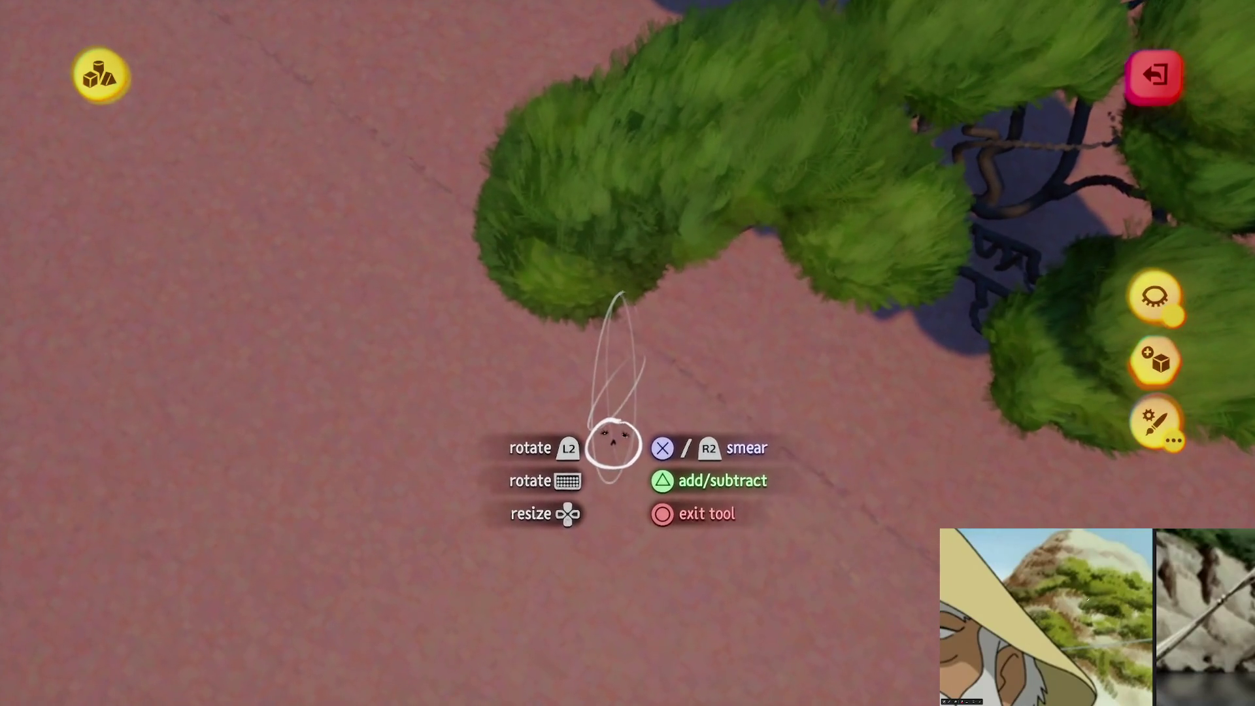
pyautogui.moveTo(524, 458)
pyautogui.mouseDown(button='middle')
pyautogui.moveTo(510, 538)
pyautogui.moveTo(550, 433)
pyautogui.mouseUp(button='middle')
pyautogui.moveTo(471, 410)
pyautogui.mouseDown(button='middle')
pyautogui.moveTo(479, 549)
pyautogui.moveTo(529, 417)
pyautogui.moveTo(479, 510)
pyautogui.moveTo(545, 431)
pyautogui.moveTo(580, 530)
pyautogui.moveTo(557, 543)
pyautogui.moveTo(441, 522)
pyautogui.moveTo(502, 619)
pyautogui.moveTo(630, 554)
pyautogui.moveTo(521, 571)
pyautogui.moveTo(555, 611)
pyautogui.moveTo(518, 597)
pyautogui.moveTo(518, 610)
pyautogui.moveTo(582, 519)
pyautogui.mouseUp(button='middle')
pyautogui.moveTo(638, 474)
pyautogui.mouseDown(button='middle')
pyautogui.moveTo(594, 611)
pyautogui.moveTo(596, 504)
pyautogui.moveTo(532, 440)
pyautogui.moveTo(542, 561)
pyautogui.moveTo(507, 518)
pyautogui.moveTo(524, 594)
pyautogui.moveTo(621, 528)
pyautogui.mouseUp(button='middle')
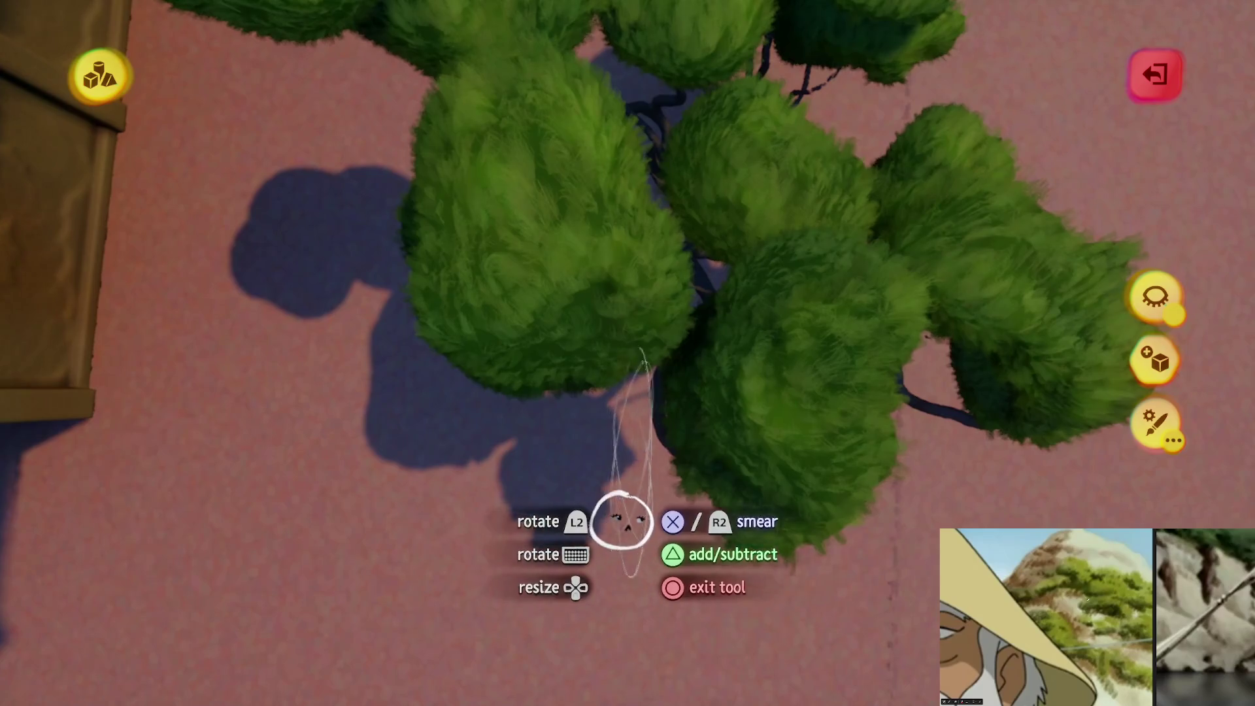
pyautogui.moveTo(428, 594)
pyautogui.mouseDown(button='middle')
pyautogui.moveTo(549, 523)
pyautogui.moveTo(526, 527)
pyautogui.moveTo(516, 468)
pyautogui.moveTo(582, 532)
pyautogui.moveTo(523, 490)
pyautogui.moveTo(560, 530)
pyautogui.moveTo(559, 495)
pyautogui.moveTo(583, 512)
pyautogui.moveTo(521, 532)
pyautogui.moveTo(521, 580)
pyautogui.moveTo(457, 644)
pyautogui.moveTo(521, 585)
pyautogui.moveTo(510, 610)
pyautogui.moveTo(575, 596)
pyautogui.moveTo(574, 579)
pyautogui.moveTo(551, 616)
pyautogui.moveTo(574, 560)
pyautogui.moveTo(522, 522)
pyautogui.mouseUp(button='middle')
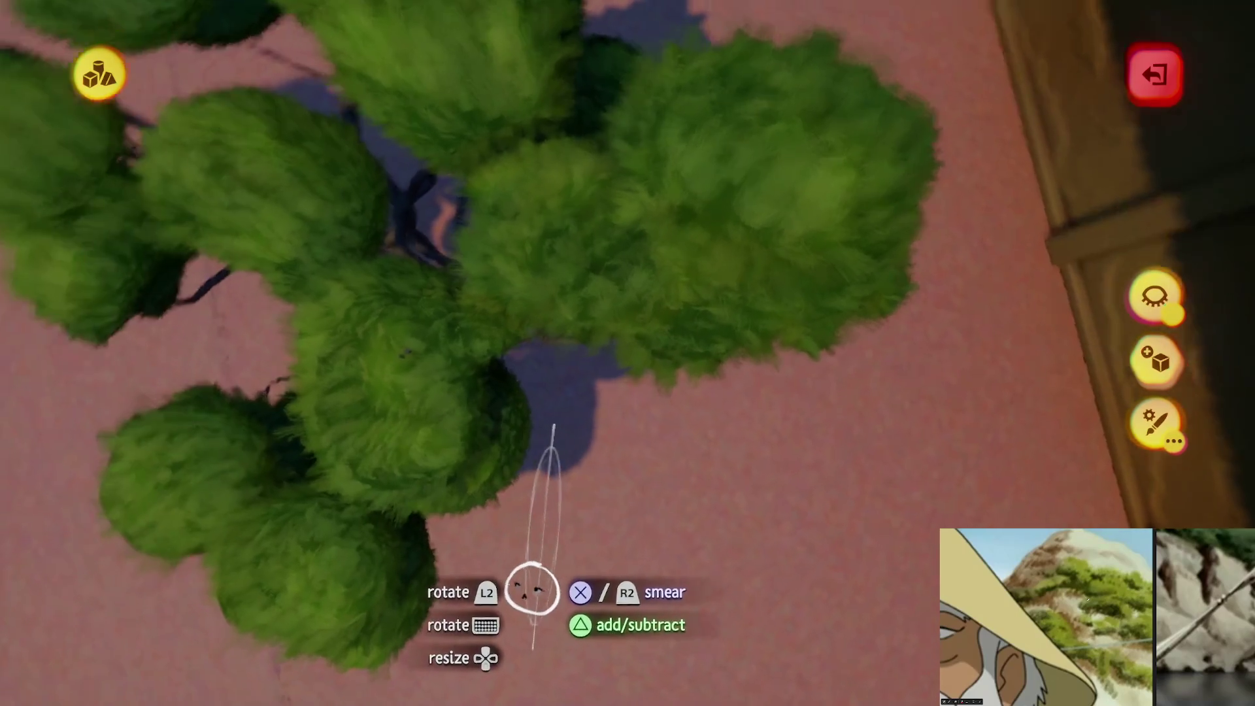
pyautogui.moveTo(532, 588); pyautogui.dragTo(651, 544, button='middle')
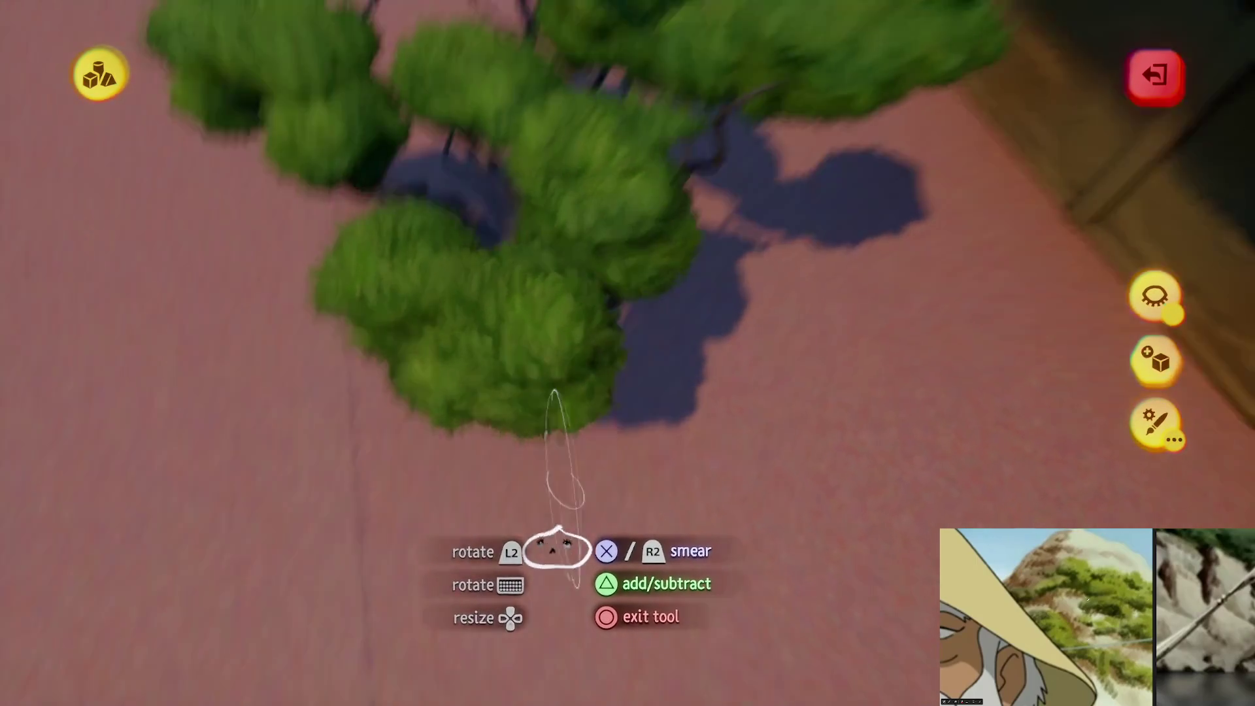
pyautogui.moveTo(556, 548); pyautogui.dragTo(526, 689, button='middle')
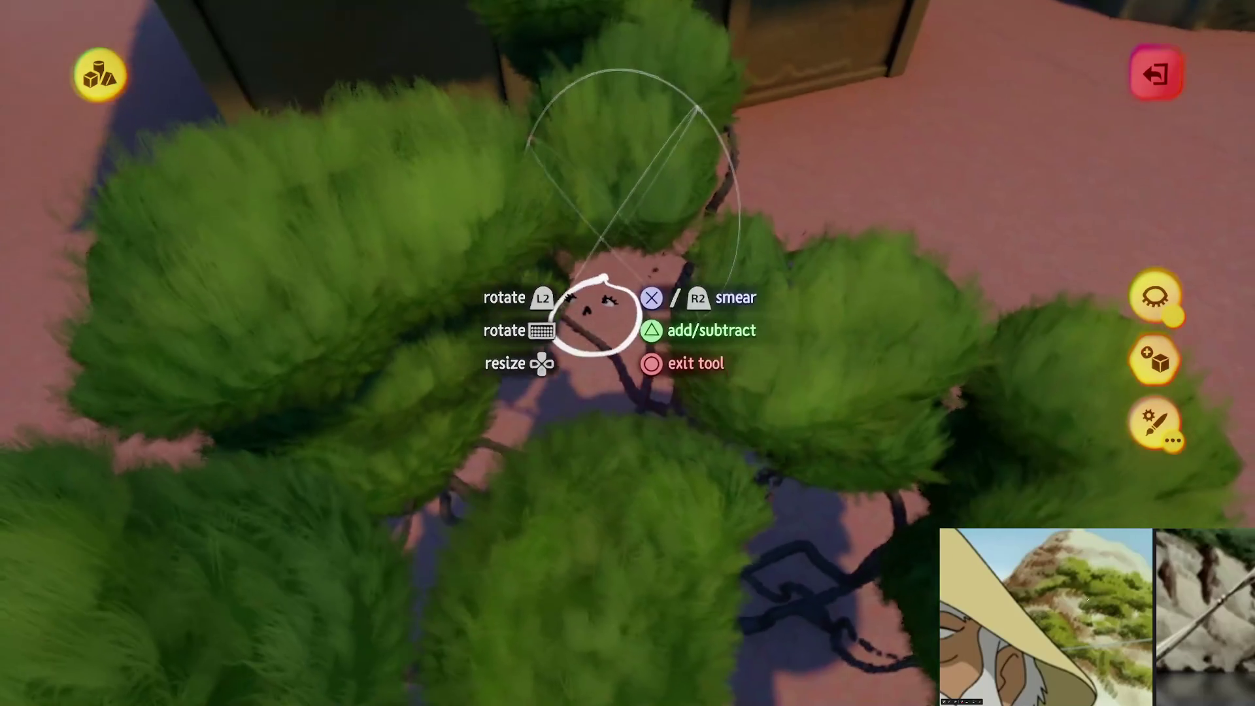
pyautogui.moveTo(594, 314)
pyautogui.mouseDown(button='middle')
pyautogui.moveTo(601, 294)
pyautogui.moveTo(601, 448)
pyautogui.moveTo(655, 460)
pyautogui.mouseUp(button='middle')
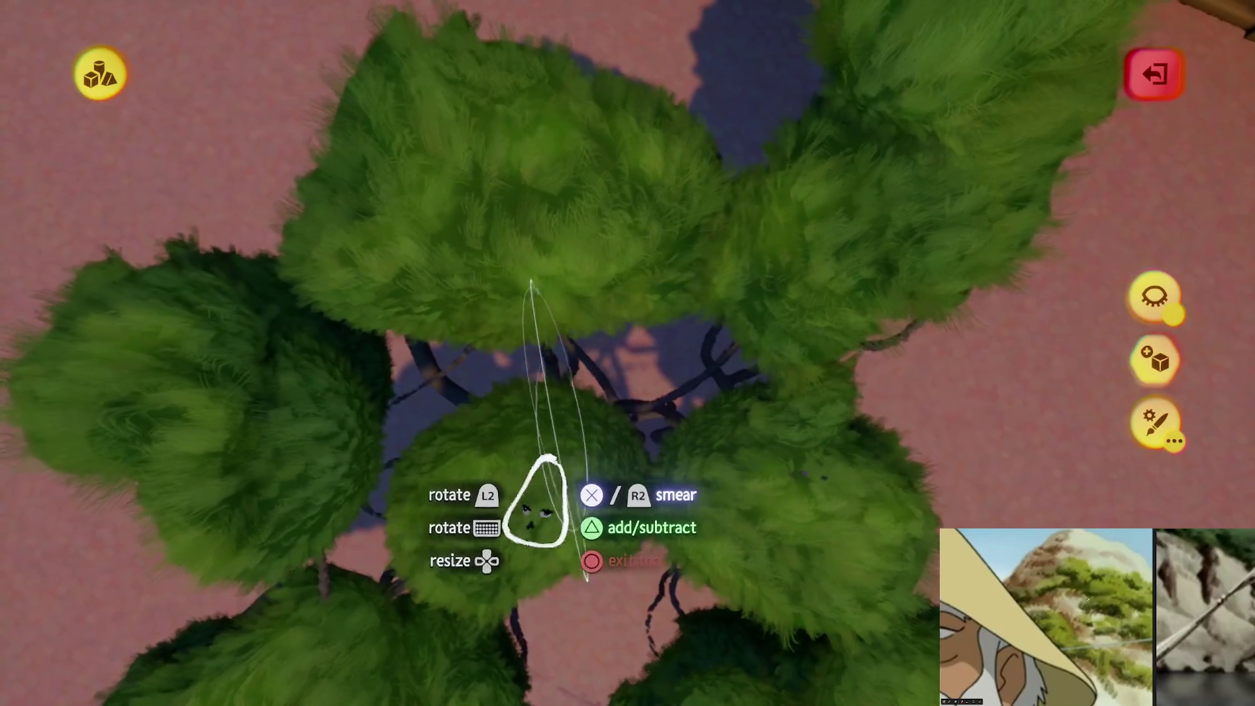
pyautogui.moveTo(404, 465)
pyautogui.mouseDown(button='middle')
pyautogui.moveTo(477, 504)
pyautogui.moveTo(629, 518)
pyautogui.moveTo(602, 669)
pyautogui.moveTo(597, 504)
pyautogui.moveTo(621, 575)
pyautogui.moveTo(672, 574)
pyautogui.moveTo(664, 661)
pyautogui.moveTo(656, 383)
pyautogui.moveTo(566, 664)
pyautogui.moveTo(465, 341)
pyautogui.moveTo(630, 364)
pyautogui.moveTo(640, 456)
pyautogui.moveTo(644, 442)
pyautogui.moveTo(639, 521)
pyautogui.moveTo(653, 442)
pyautogui.moveTo(673, 476)
pyautogui.moveTo(630, 399)
pyautogui.mouseUp(button='middle')
# Leave sculpt mode, try Tools > Adjust Detail on the tree's branches, then exit it
pyautogui.press('Escape')
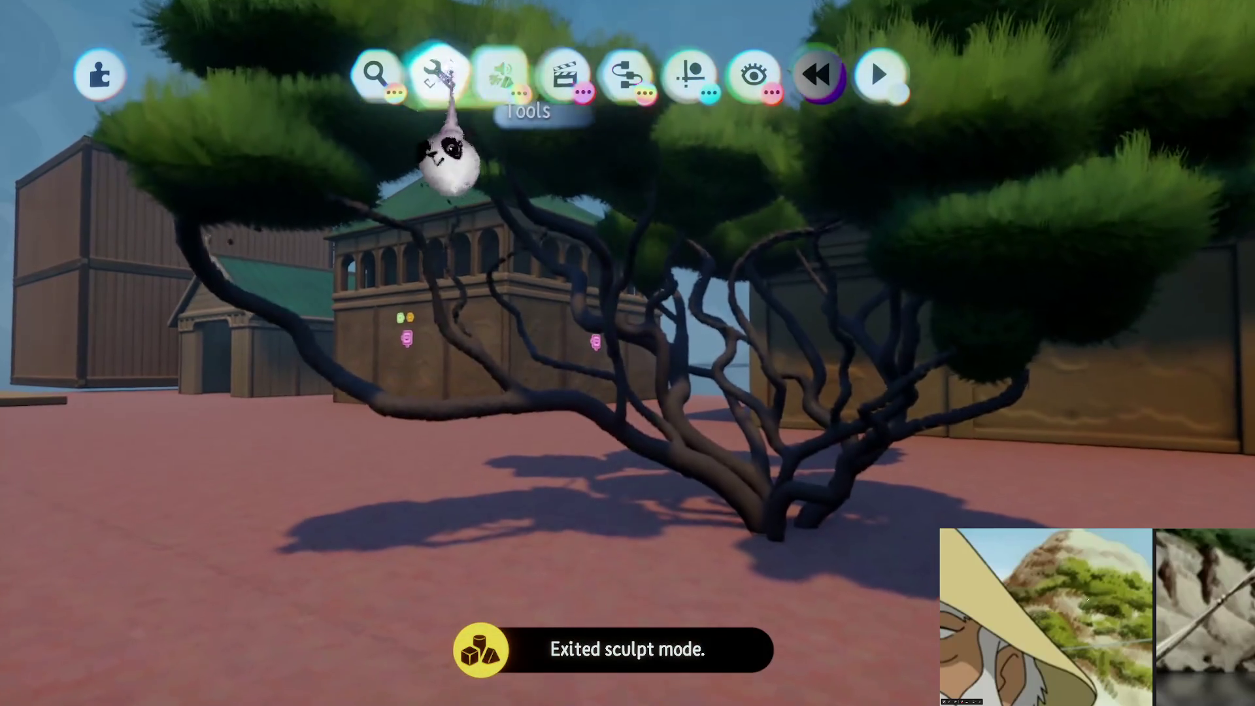
pyautogui.click(438, 75)
pyautogui.click(941, 137)
pyautogui.moveTo(714, 443); pyautogui.dragTo(723, 440, button='middle')
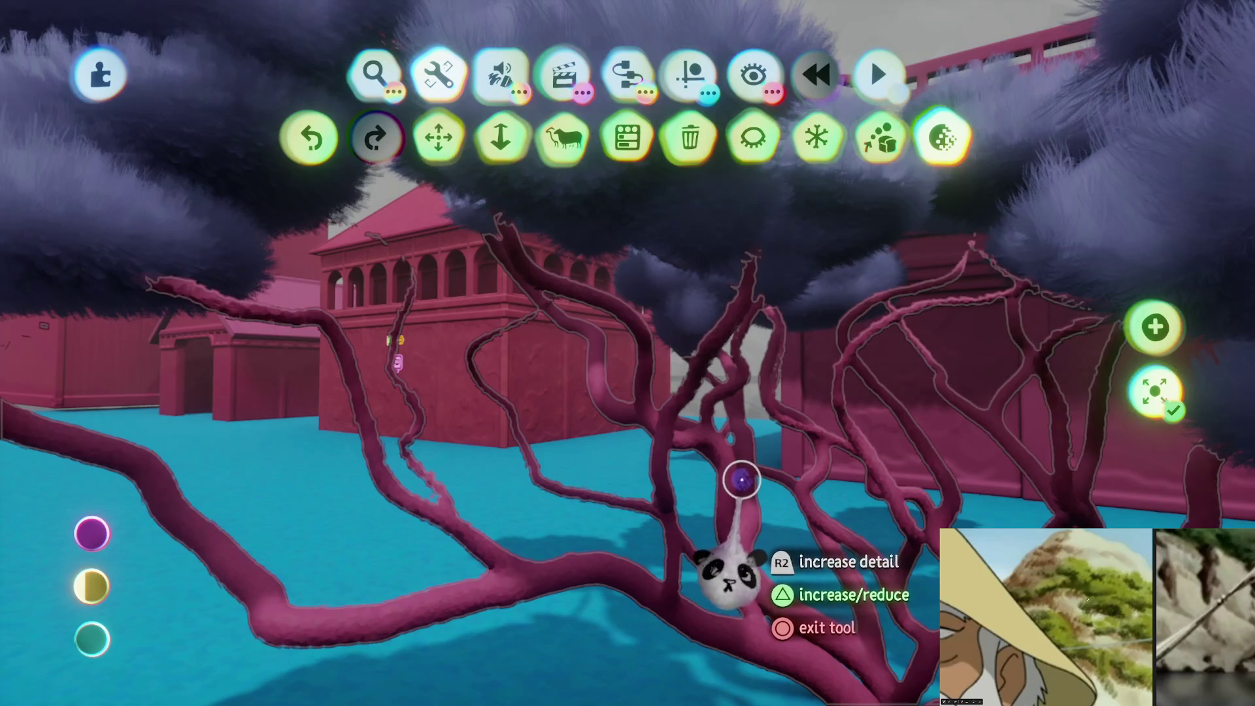
pyautogui.moveTo(734, 484); pyautogui.dragTo(713, 549, button='middle')
pyautogui.press('Escape')
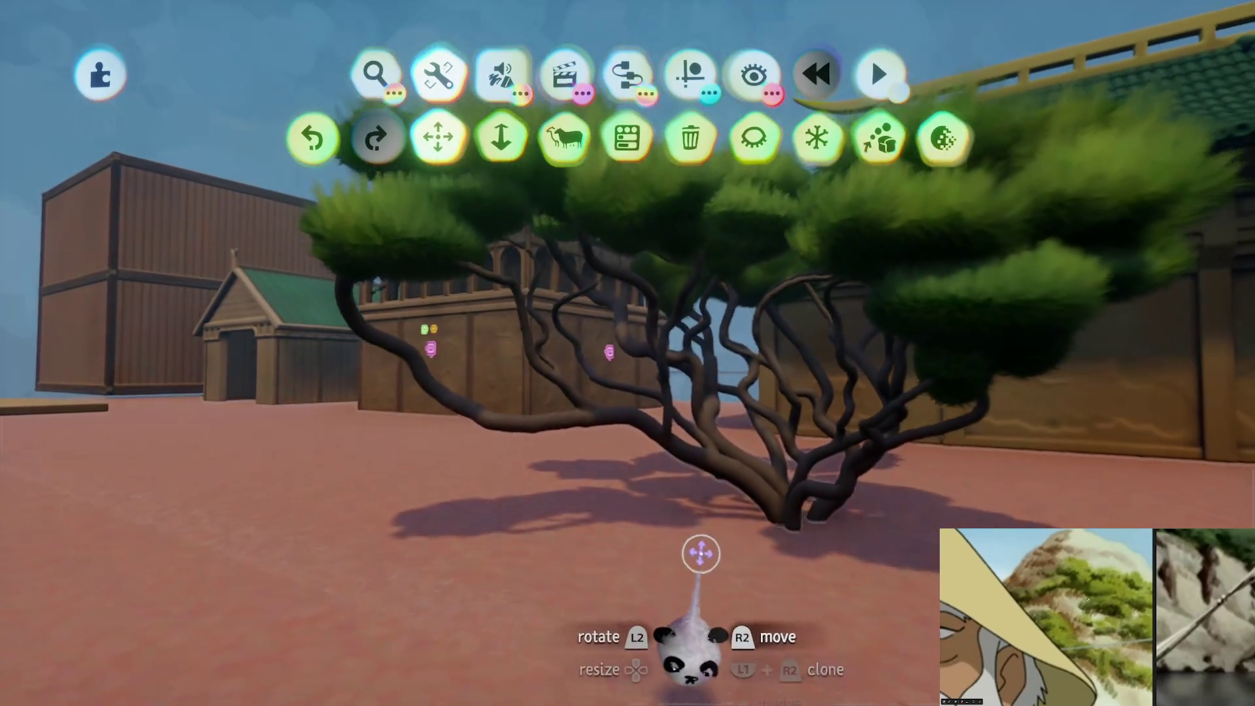
# Double-click the pine tree and show its Tweak menu's Audio Surface Type options, including Grass
pyautogui.scroll(5, 686, 558)
pyautogui.scroll(-5, 675, 562)
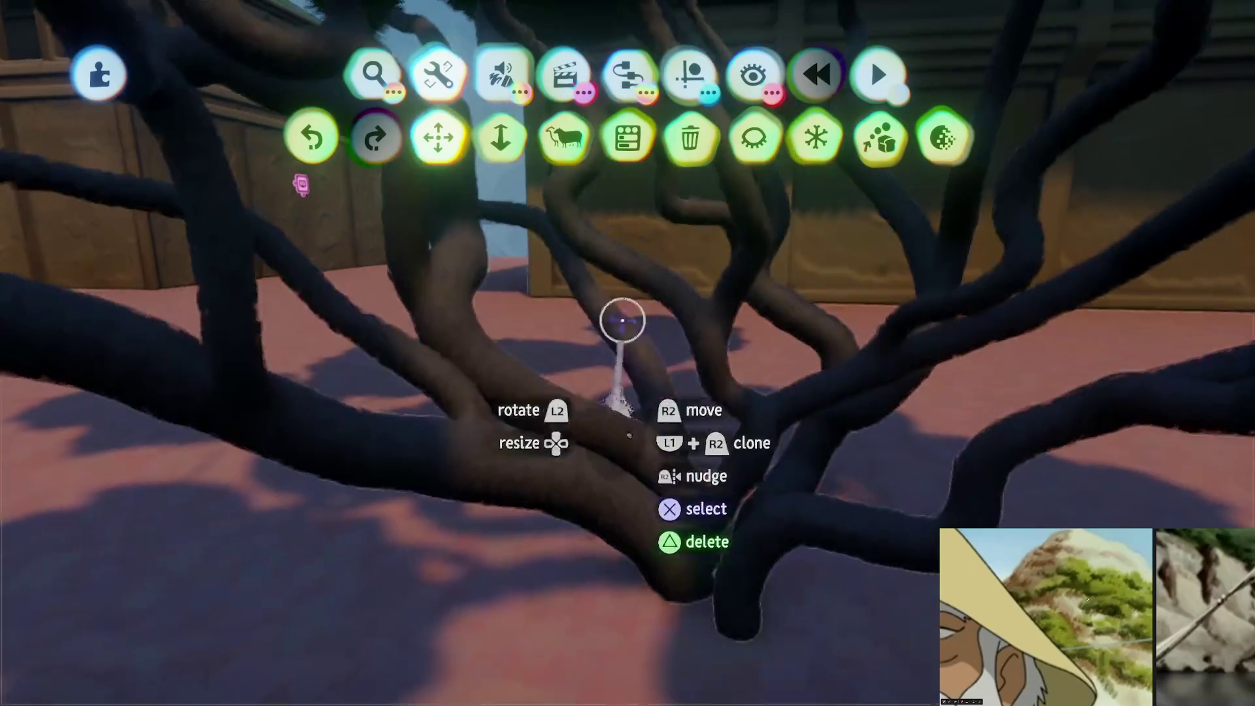
pyautogui.scroll(-5, 605, 503)
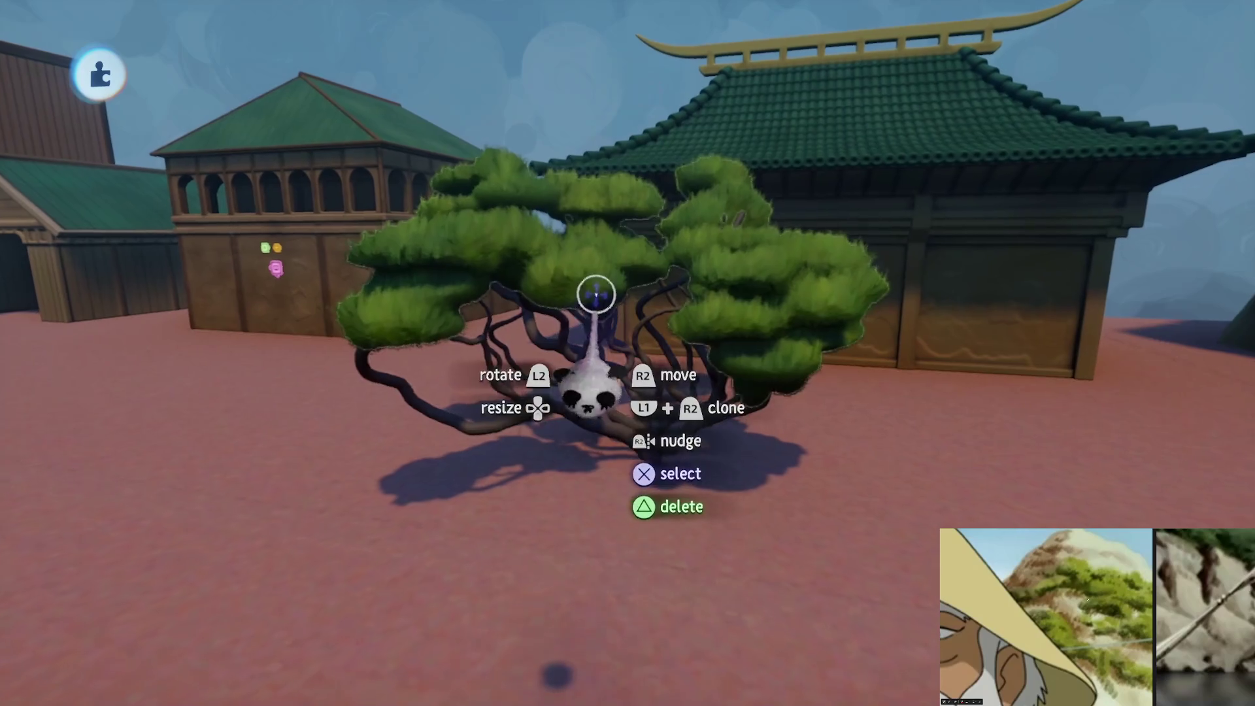
pyautogui.doubleClick(597, 294)
pyautogui.scroll(5, 588, 339)
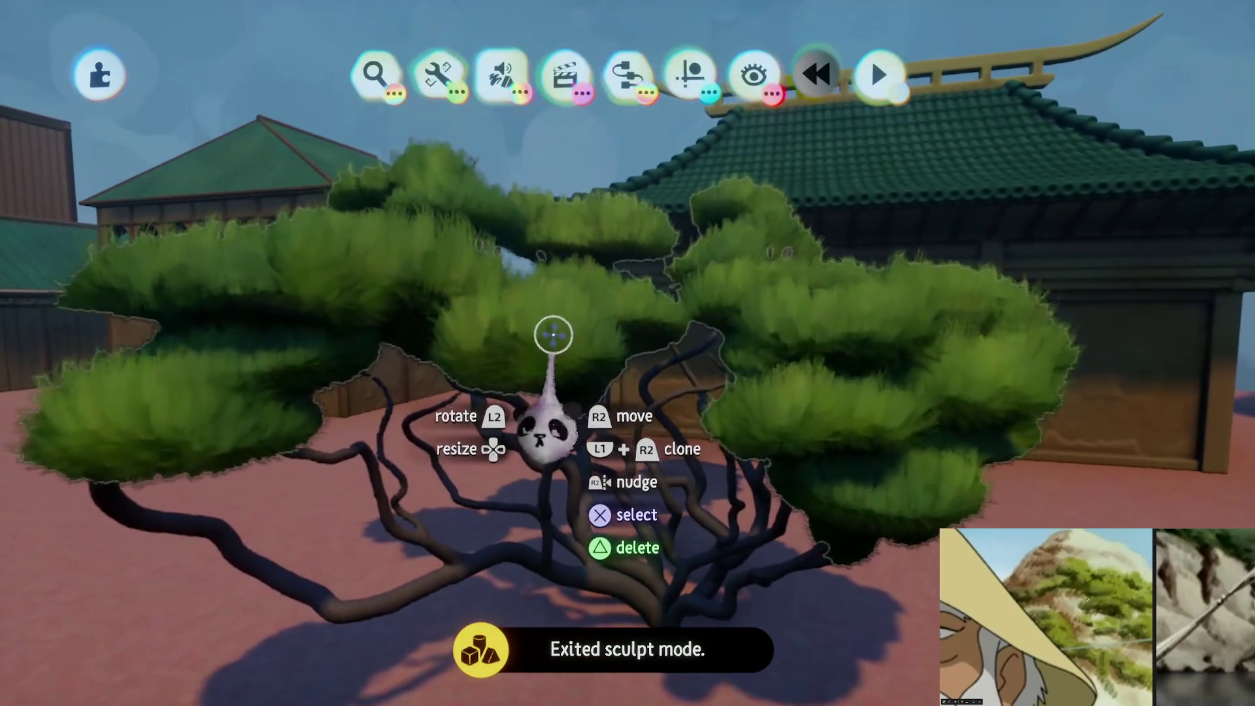
pyautogui.click(554, 335)
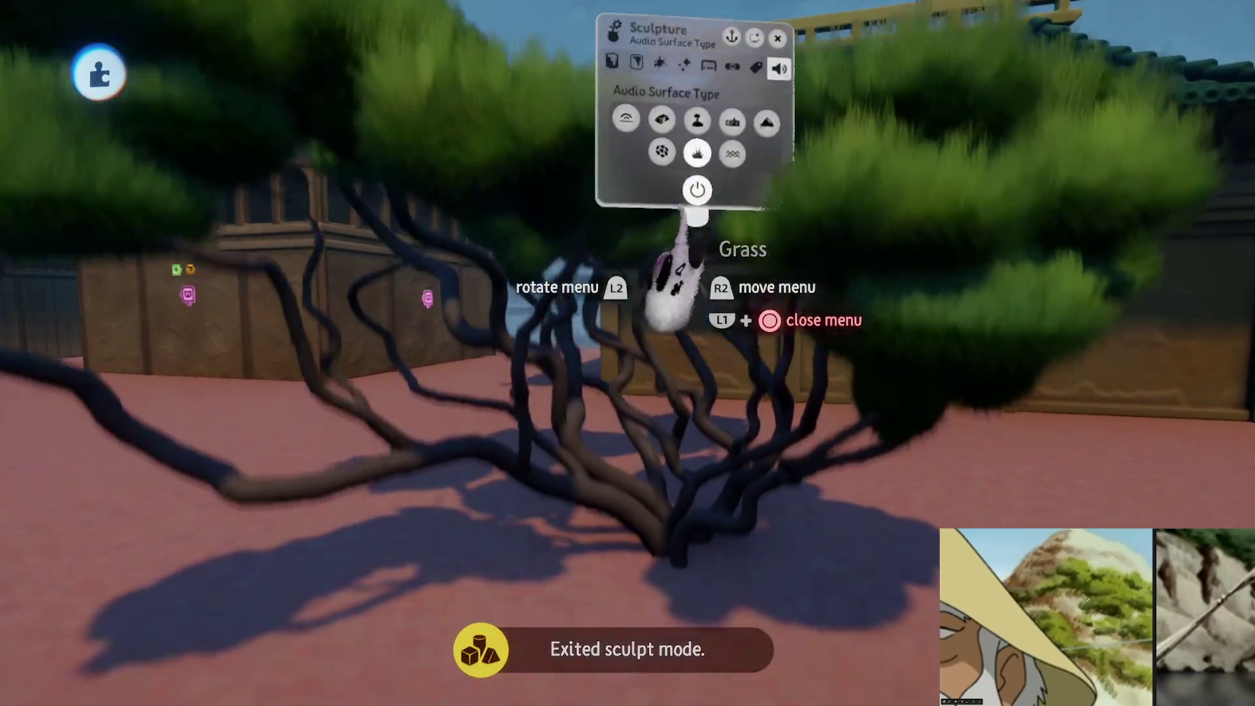
pyautogui.press('Escape')
pyautogui.click(727, 428)
pyautogui.click(876, 173)
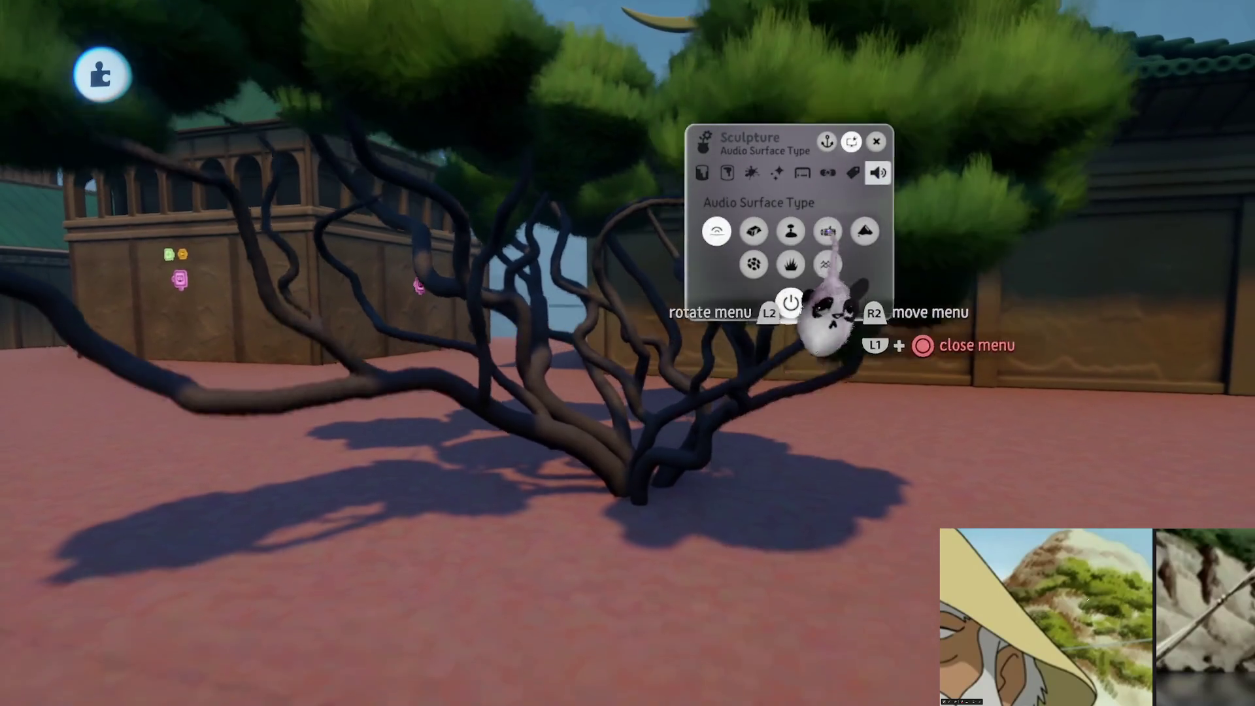
# Close the tweak menu and resume sculpting the tree, showing the sculpting tools and guide options
pyautogui.press('Escape')
pyautogui.click(650, 454)
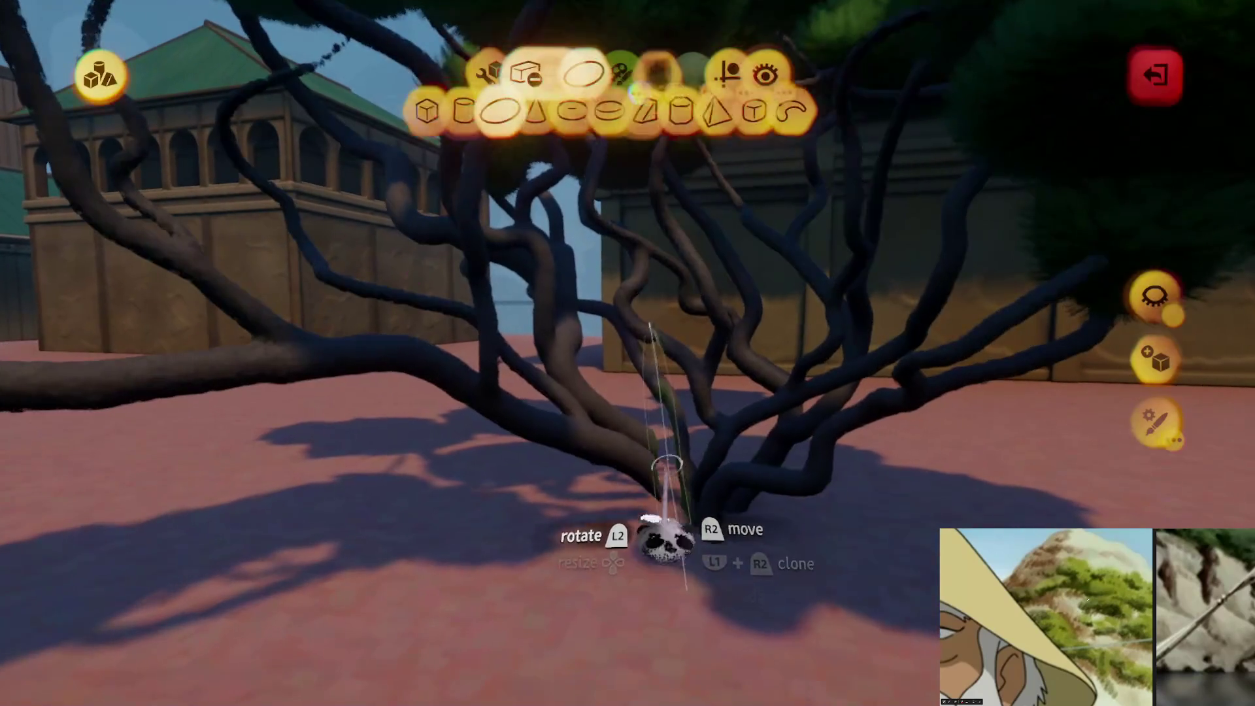
pyautogui.click(395, 71)
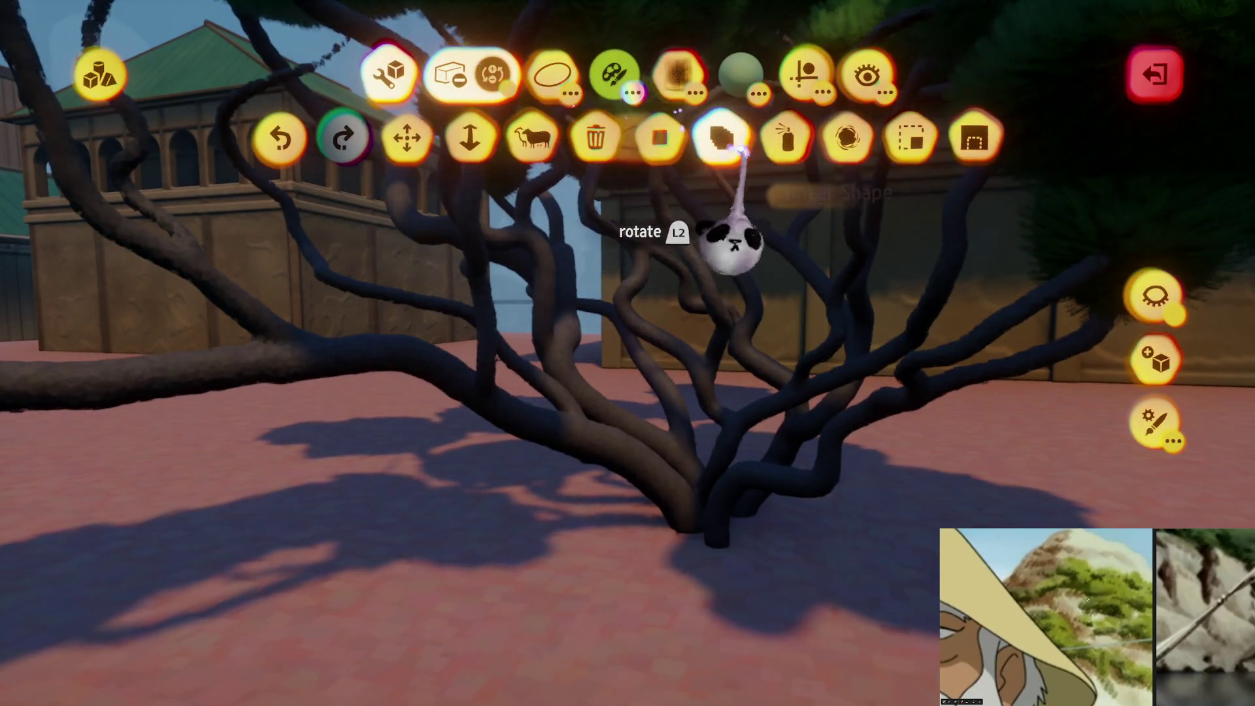
pyautogui.click(806, 74)
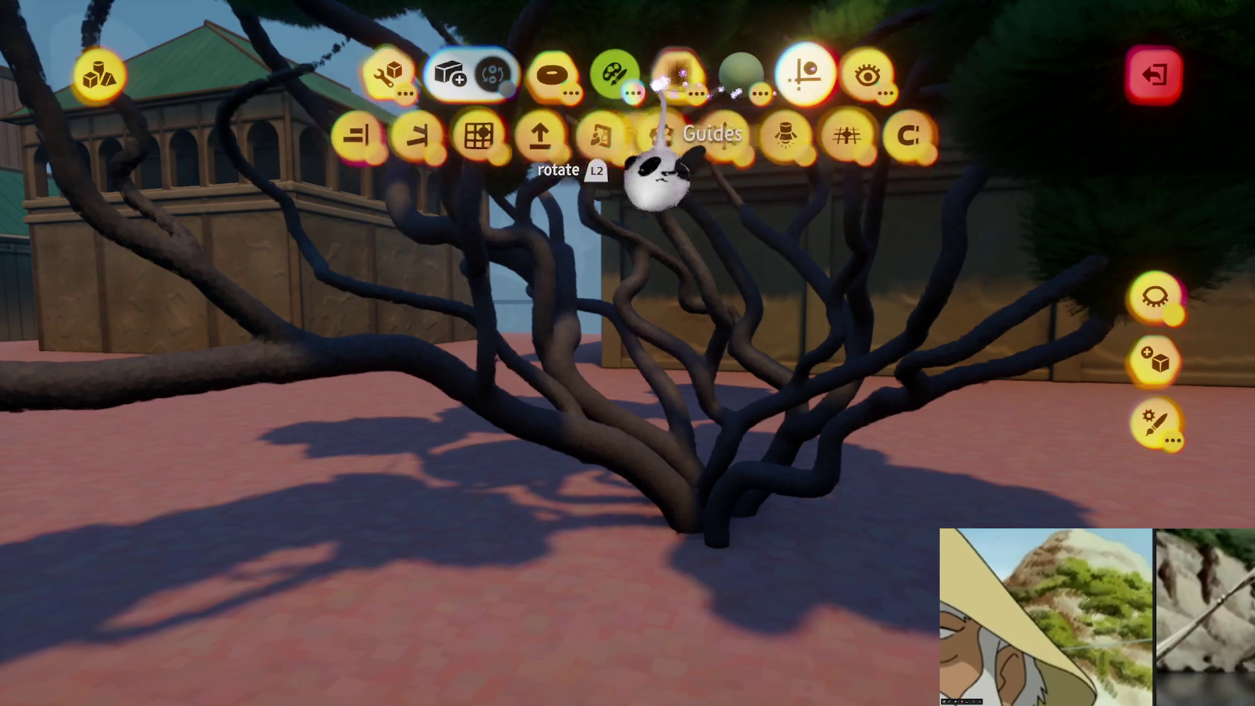
# Pick the brown colour swatch and an ellipsoid brush shape, then switch to the Spraypaint Tool
pyautogui.click(613, 72)
pyautogui.click(910, 134)
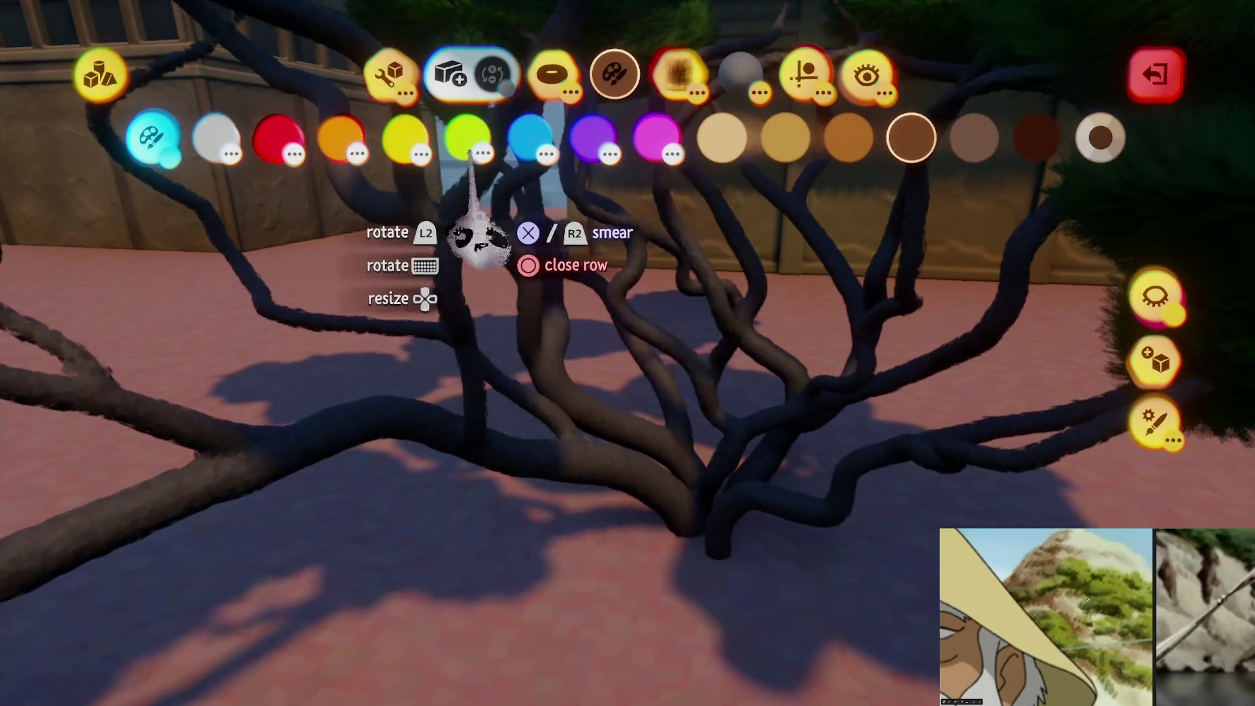
pyautogui.click(552, 73)
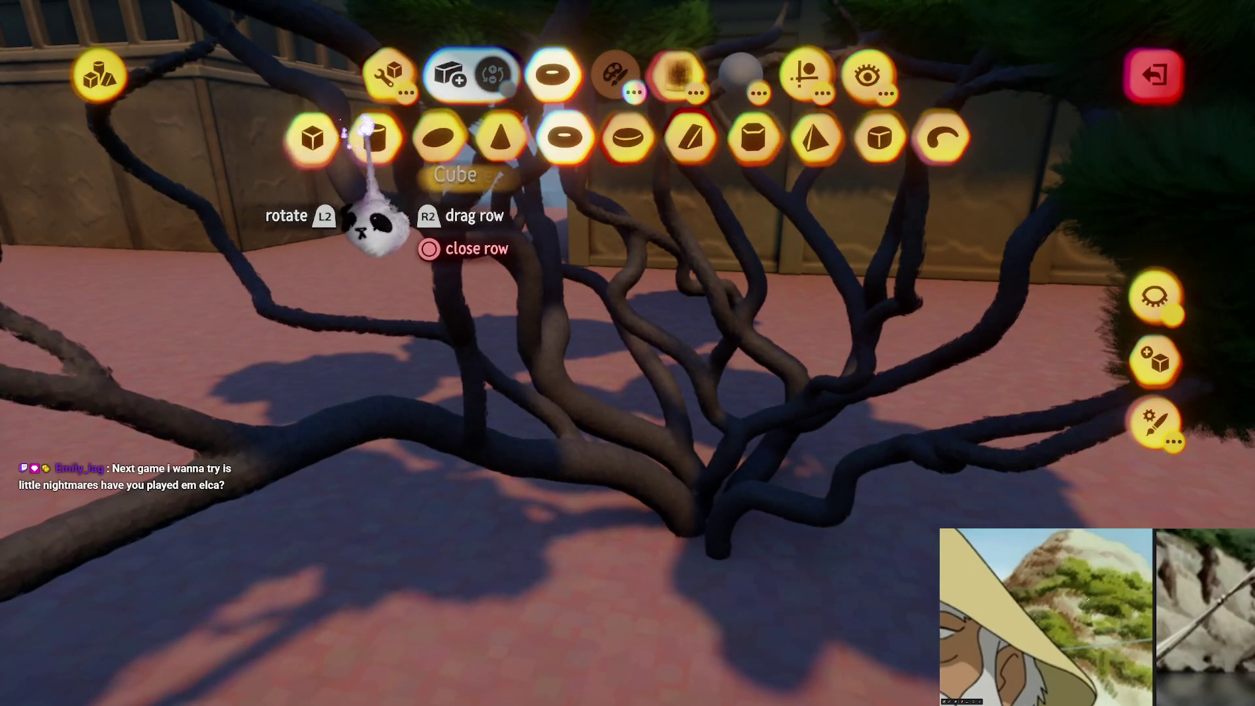
pyautogui.click(437, 137)
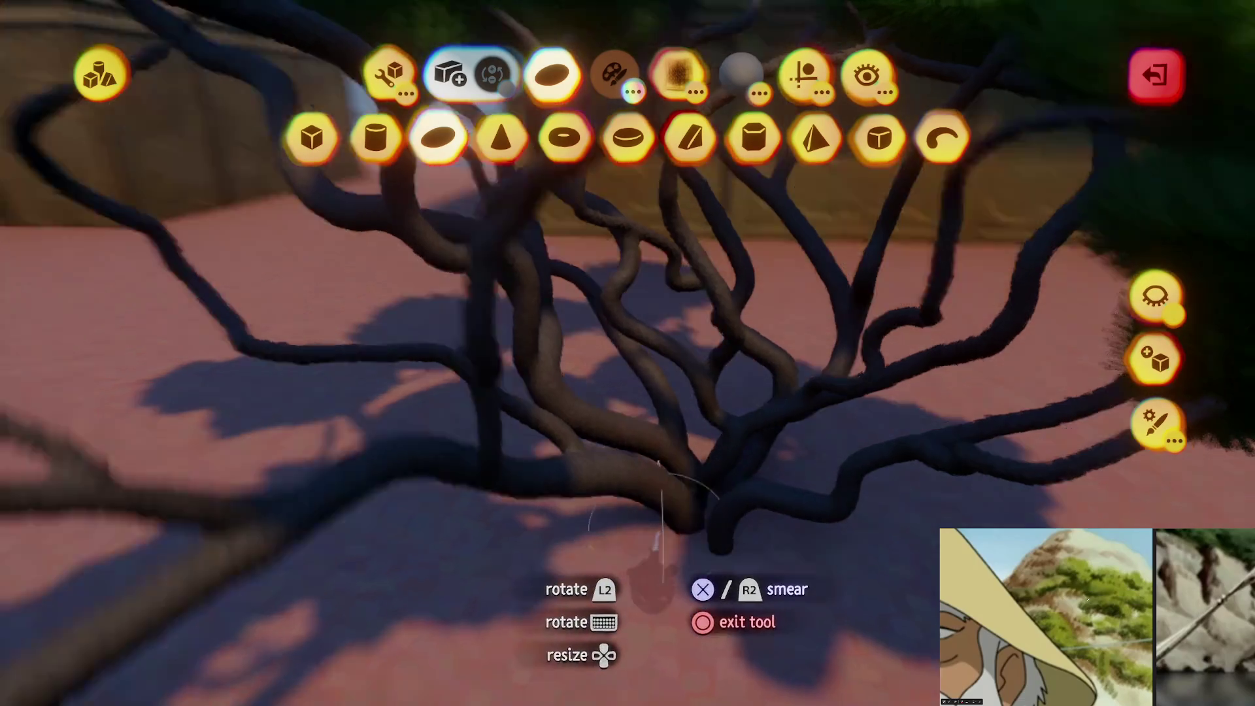
pyautogui.press('Escape')
pyautogui.press('Escape')
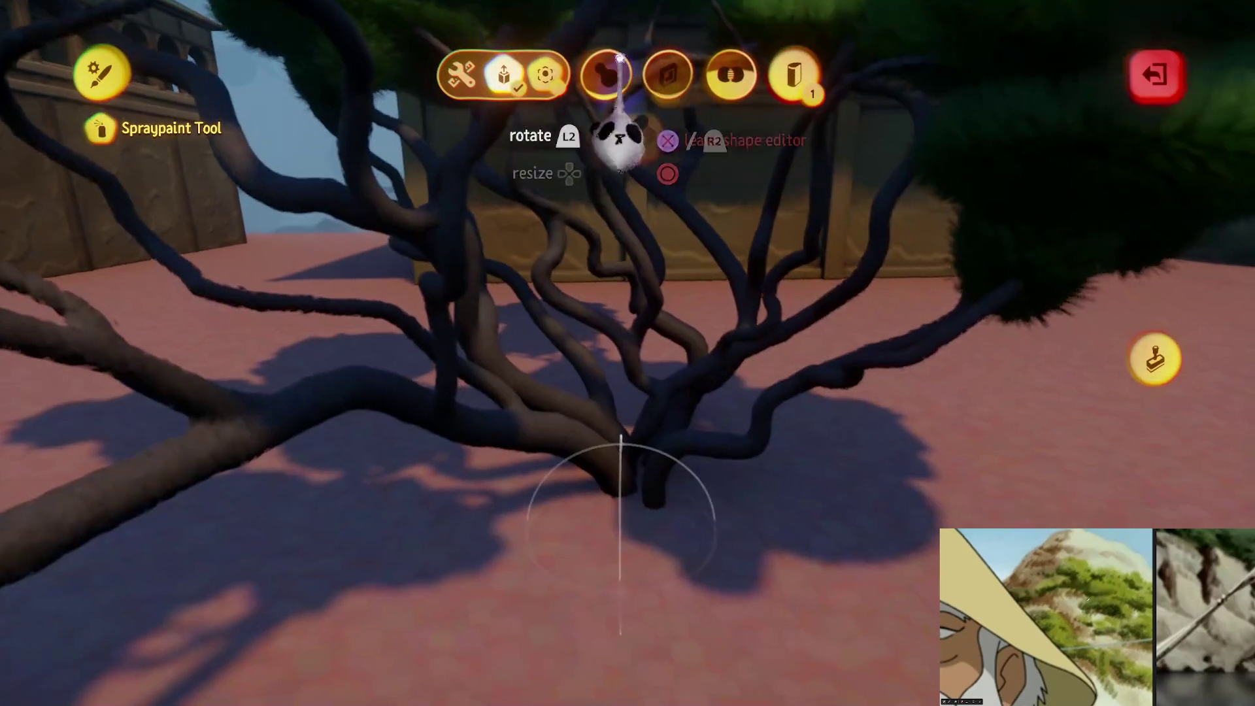
# Choose a darker, pure brown shade on the colour wheel and return the brush to the trunk
pyautogui.press('Escape')
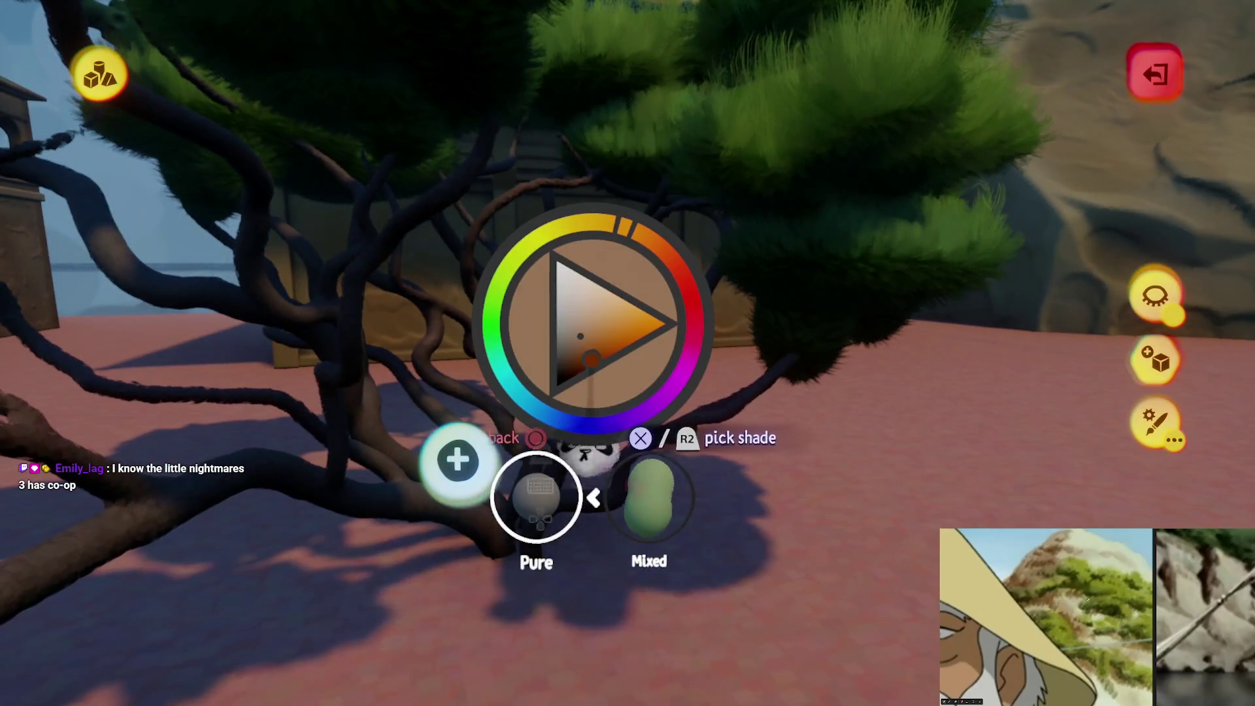
pyautogui.press('c')
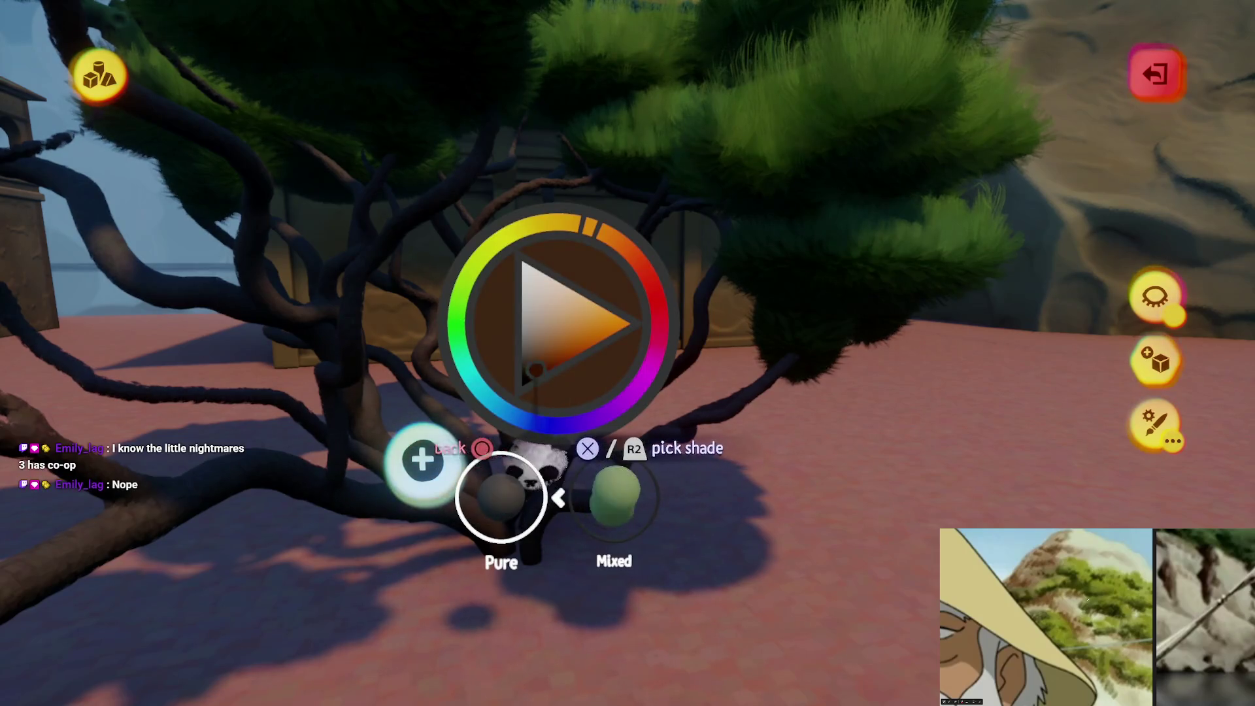
pyautogui.press('Escape')
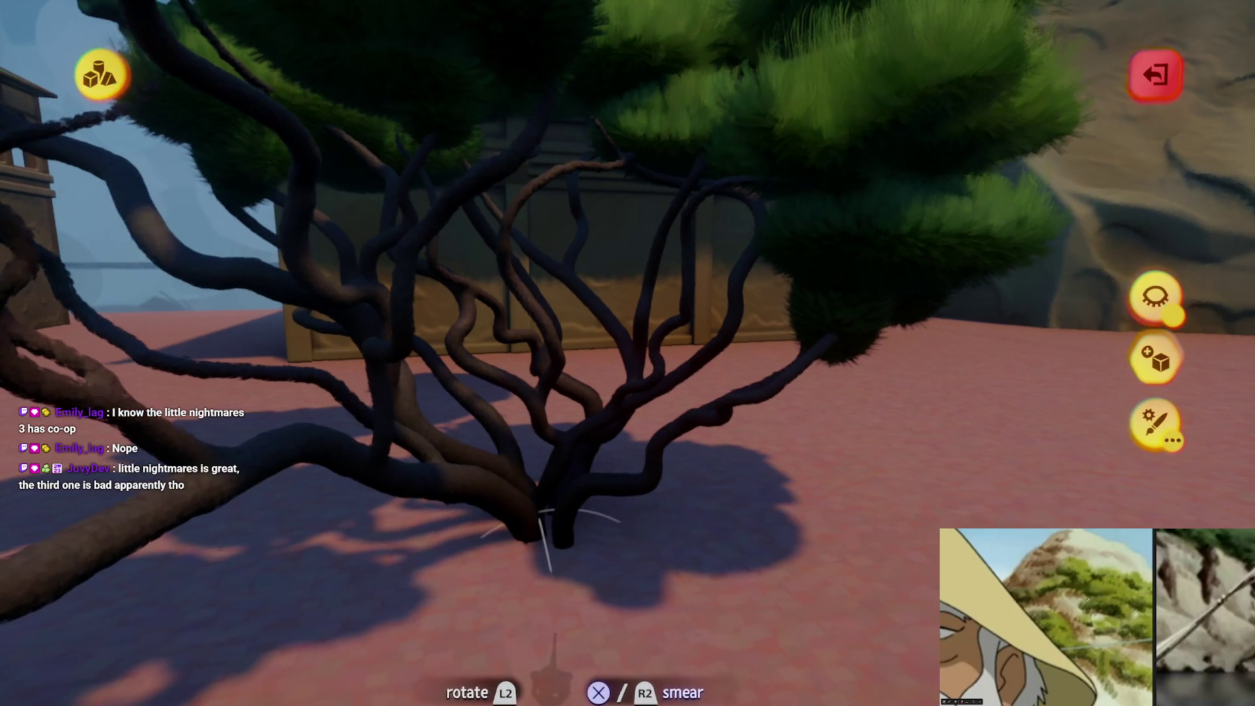
pyautogui.press('Escape')
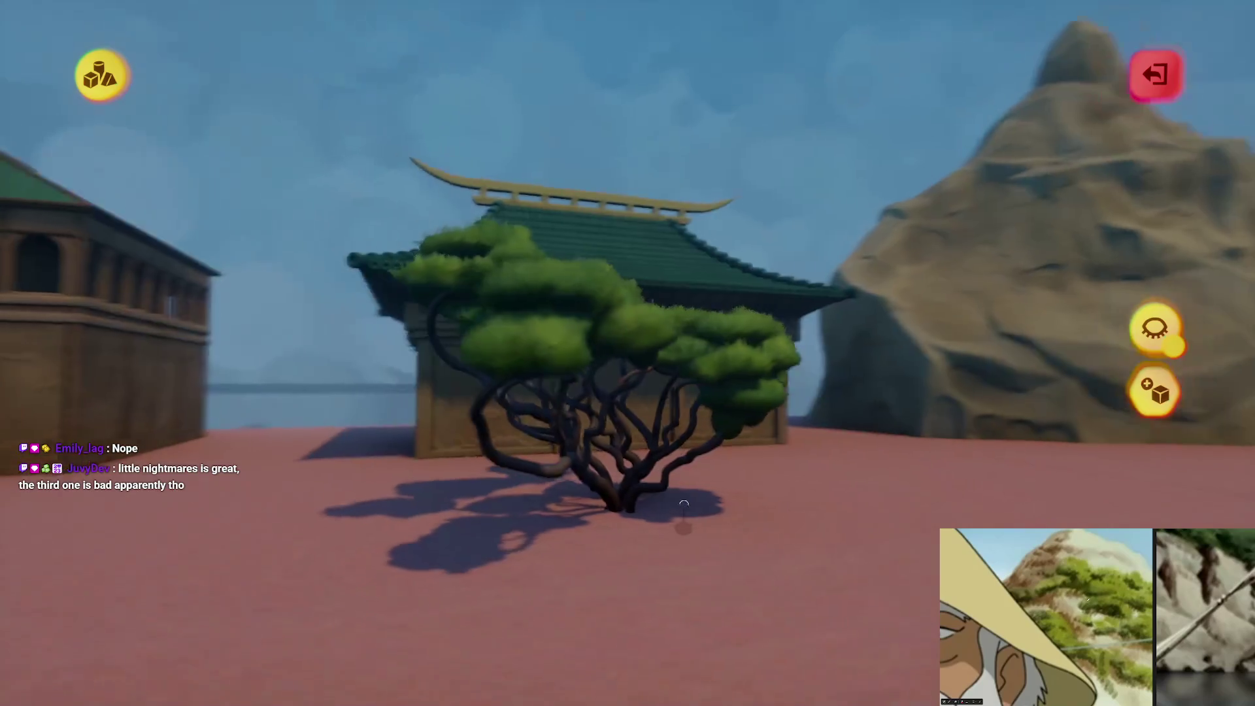
pyautogui.click(683, 505)
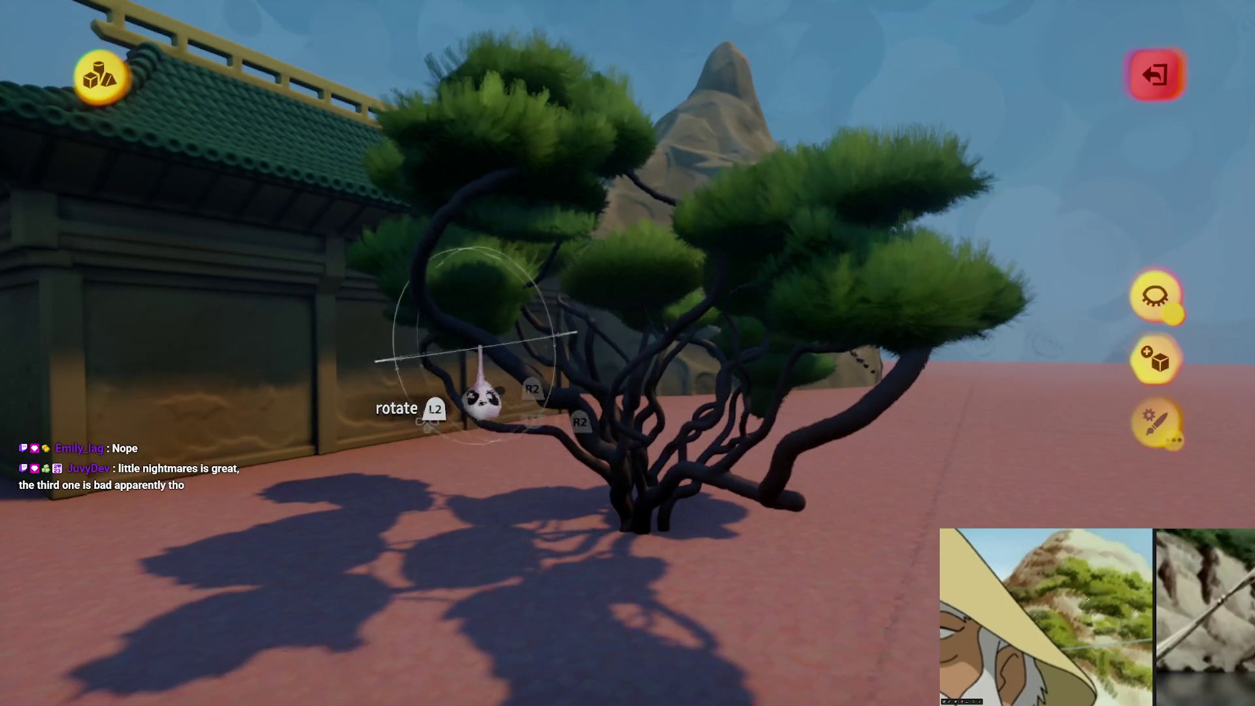
# Exit sculpting, then grab the whole pine and move it to a new spot before the temple
pyautogui.press('Escape')
pyautogui.press('Escape')
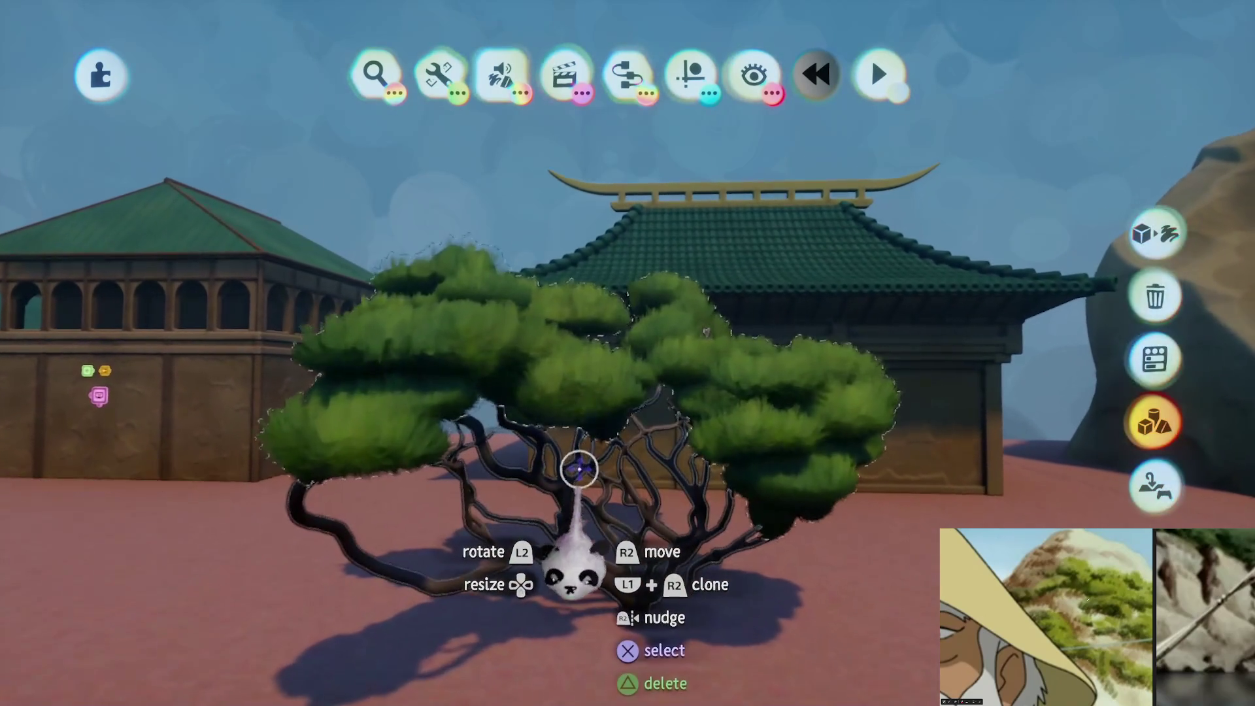
pyautogui.click(580, 470)
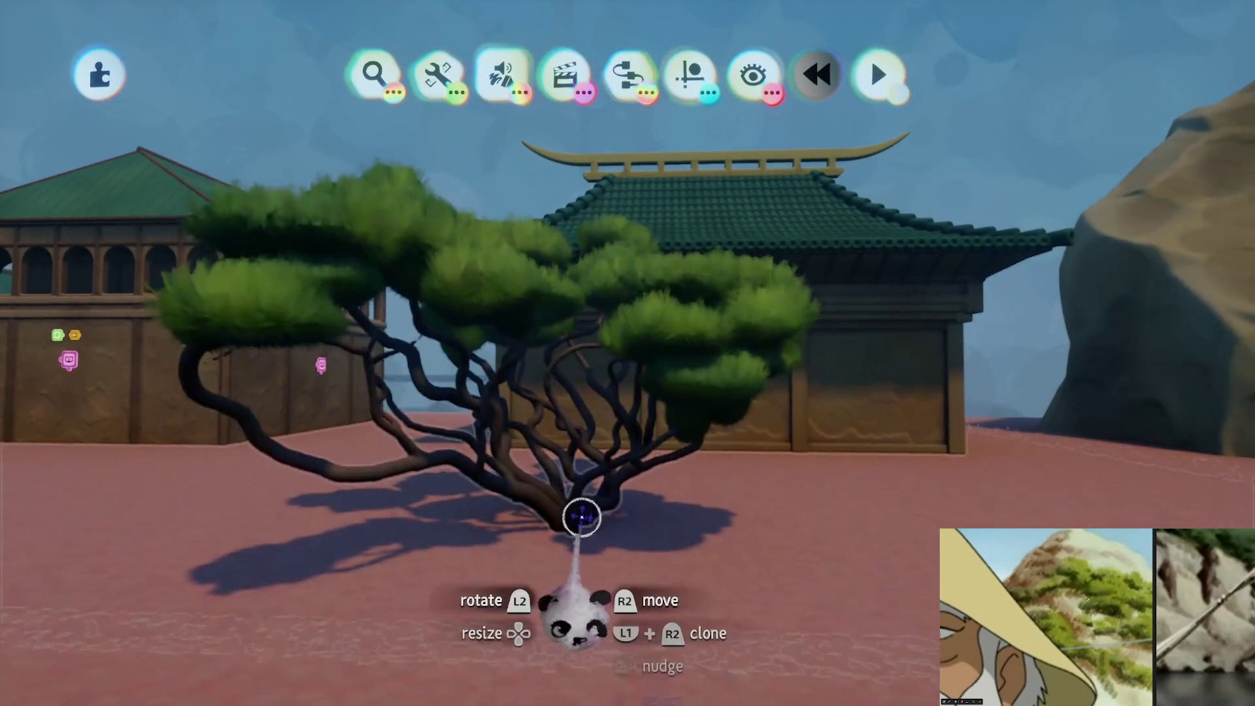
pyautogui.moveTo(580, 512)
pyautogui.mouseDown()
pyautogui.moveTo(560, 524)
pyautogui.moveTo(598, 256)
pyautogui.moveTo(633, 462)
pyautogui.moveTo(675, 575)
pyautogui.mouseUp()
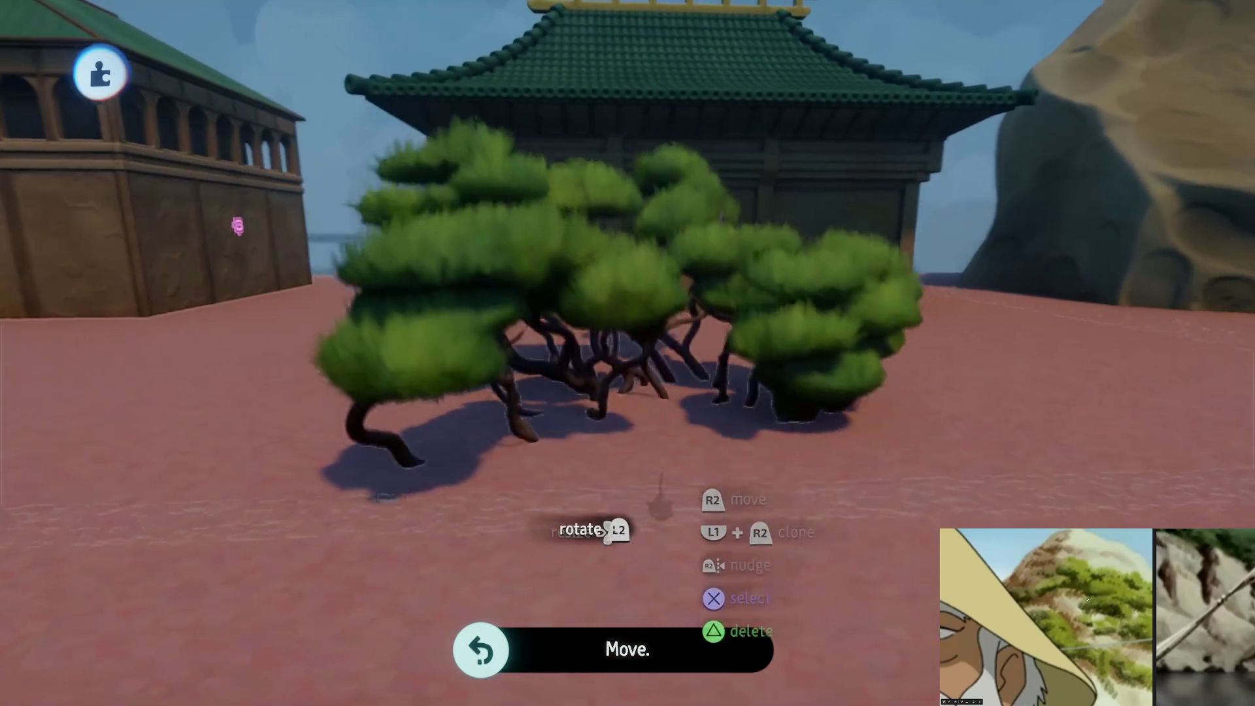
pyautogui.moveTo(666, 451)
pyautogui.mouseDown()
pyautogui.moveTo(654, 451)
pyautogui.moveTo(649, 540)
pyautogui.moveTo(661, 488)
pyautogui.mouseUp()
pyautogui.moveTo(656, 428)
pyautogui.mouseDown()
pyautogui.moveTo(634, 442)
pyautogui.moveTo(608, 421)
pyautogui.moveTo(624, 396)
pyautogui.moveTo(575, 392)
pyautogui.moveTo(588, 379)
pyautogui.moveTo(630, 442)
pyautogui.mouseUp()
pyautogui.press('Escape')
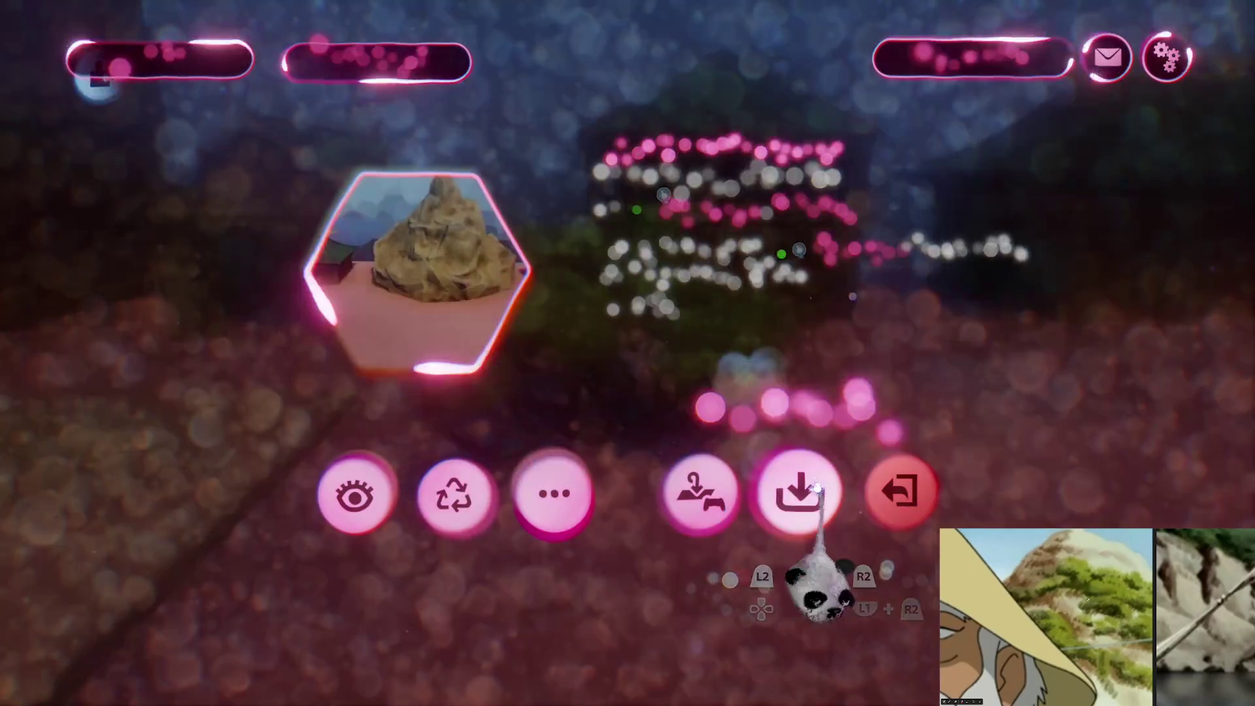
# Save and upload The Storm Assets [B1E12] online, exit, and open The Storm [B1E12] for editing
pyautogui.click(798, 491)
pyautogui.click(1173, 26)
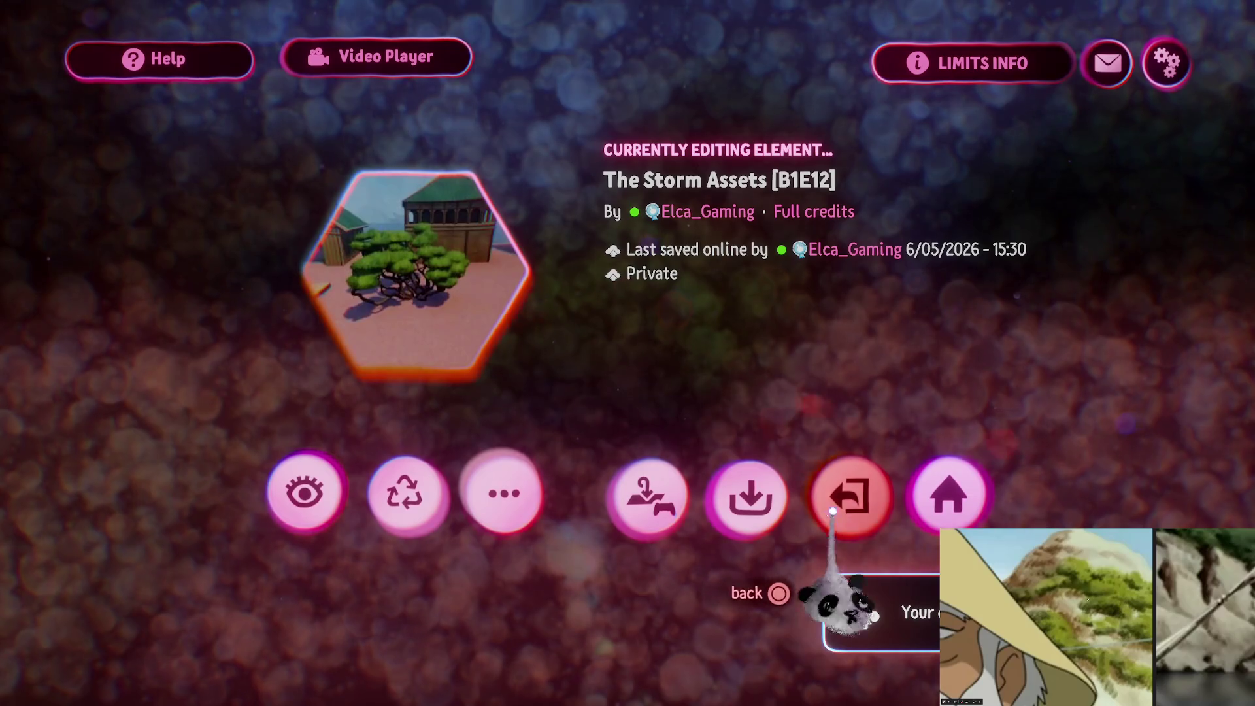
pyautogui.click(856, 495)
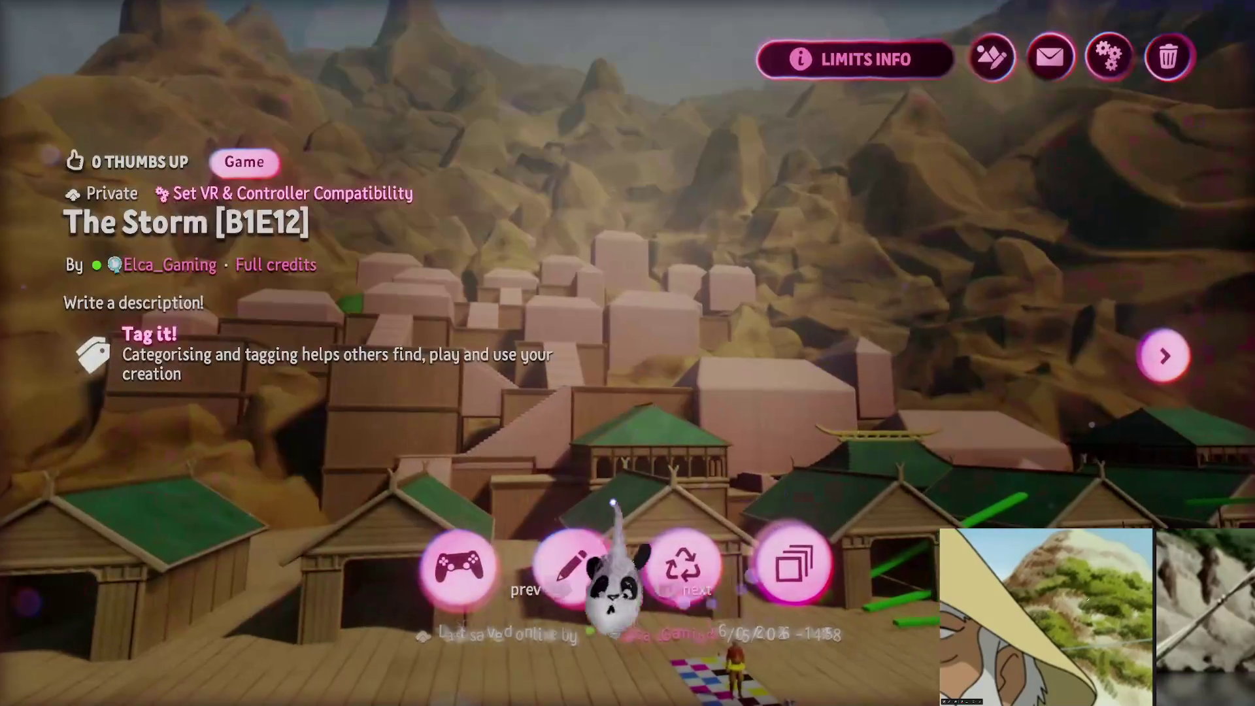
pyautogui.click(572, 563)
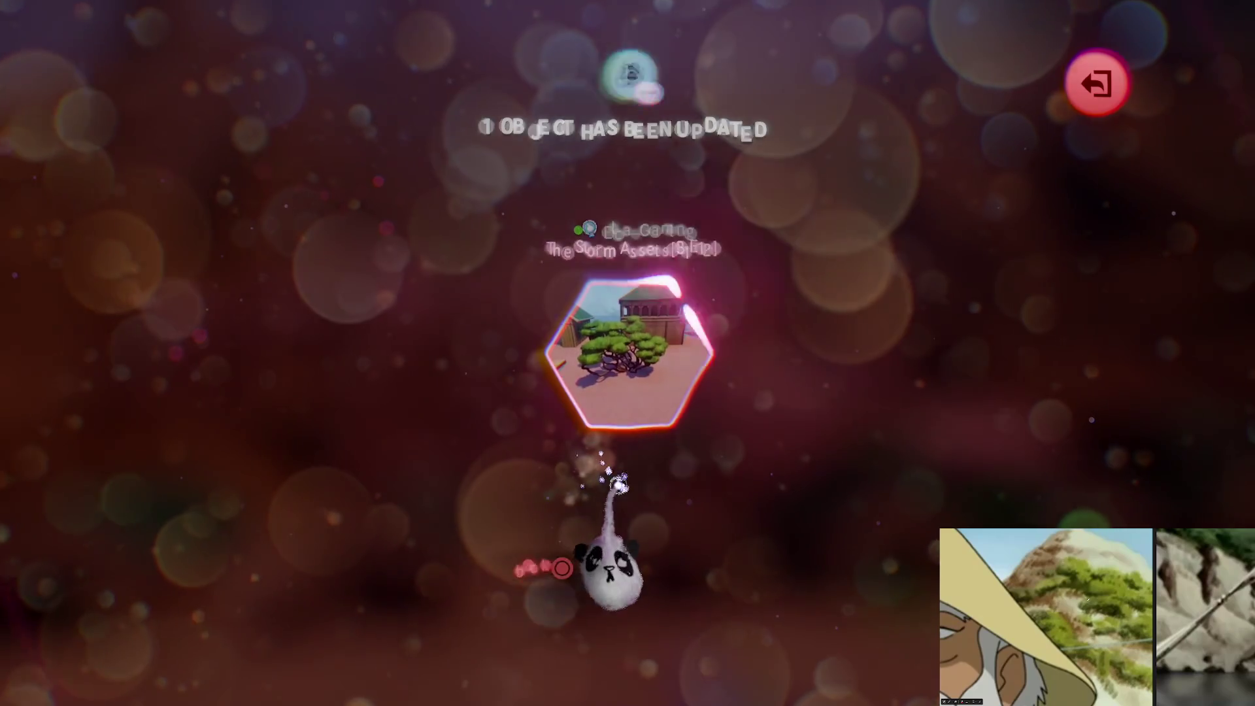
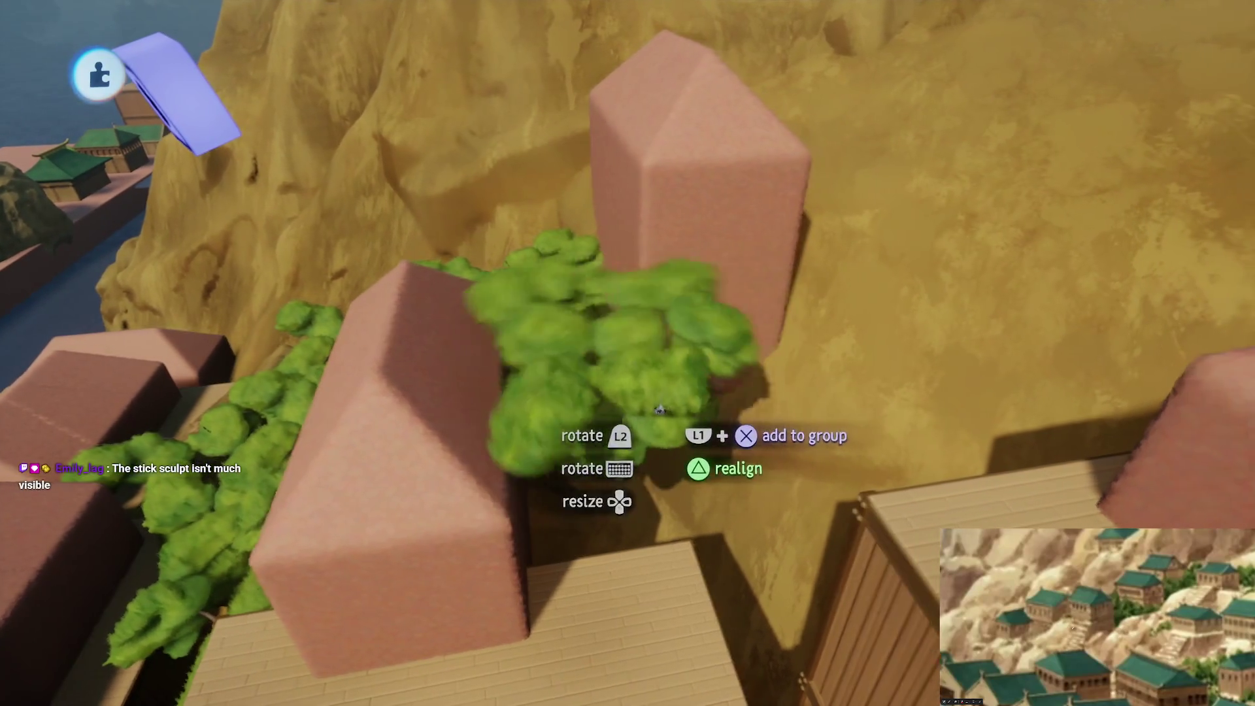
# Plant three tree copies beside the pink blocks on the cliff, then enlarge the held tree to 138%
pyautogui.moveTo(659, 409)
pyautogui.mouseDown()
pyautogui.moveTo(760, 466)
pyautogui.moveTo(652, 426)
pyautogui.mouseUp()
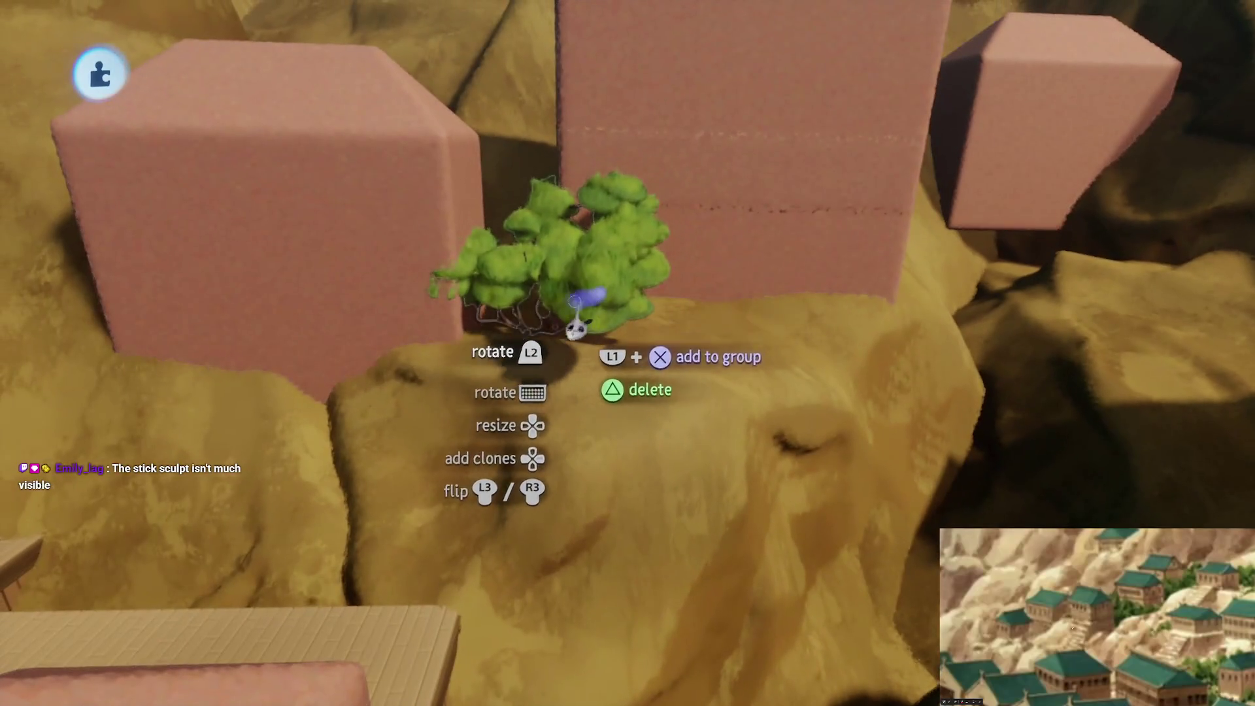
pyautogui.click(575, 327)
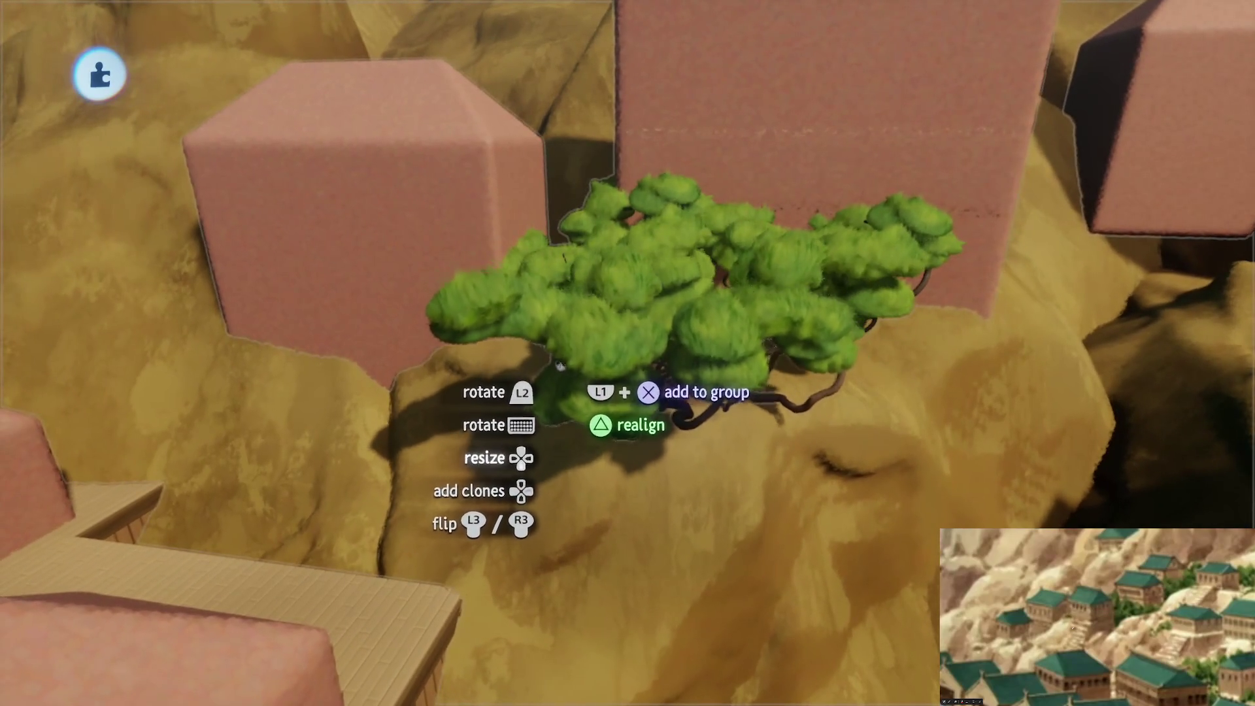
pyautogui.click(598, 359)
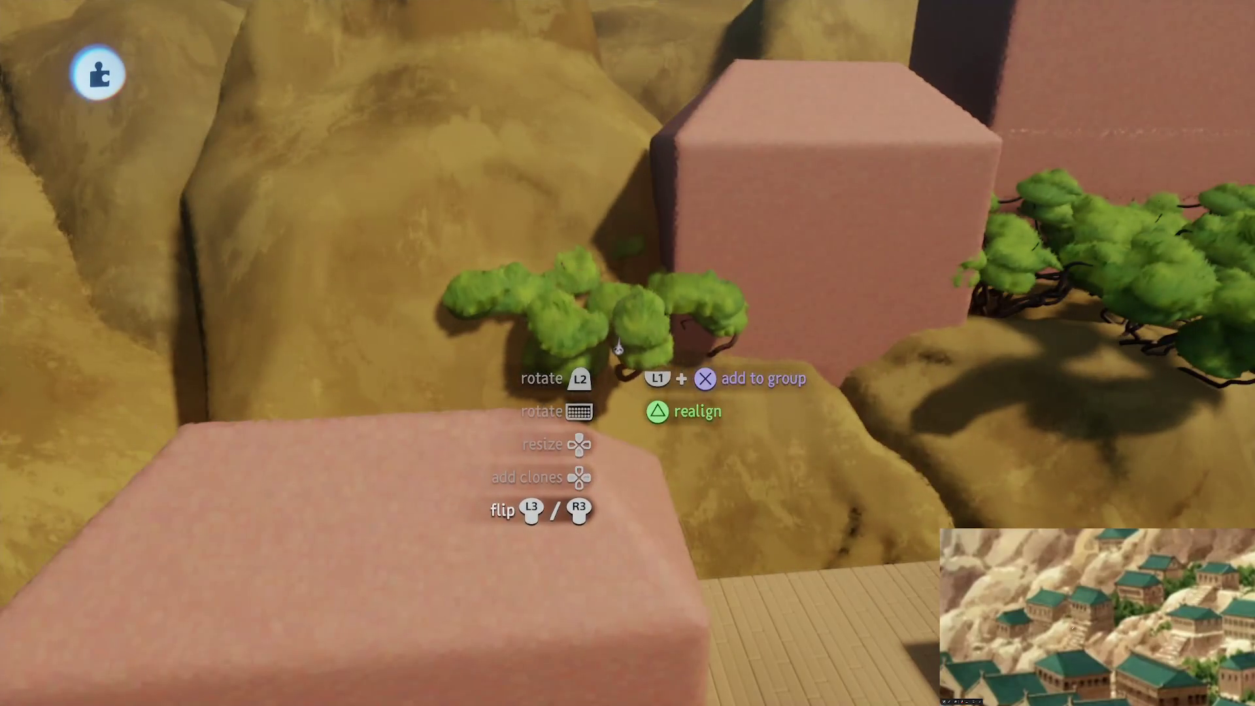
pyautogui.click(620, 317)
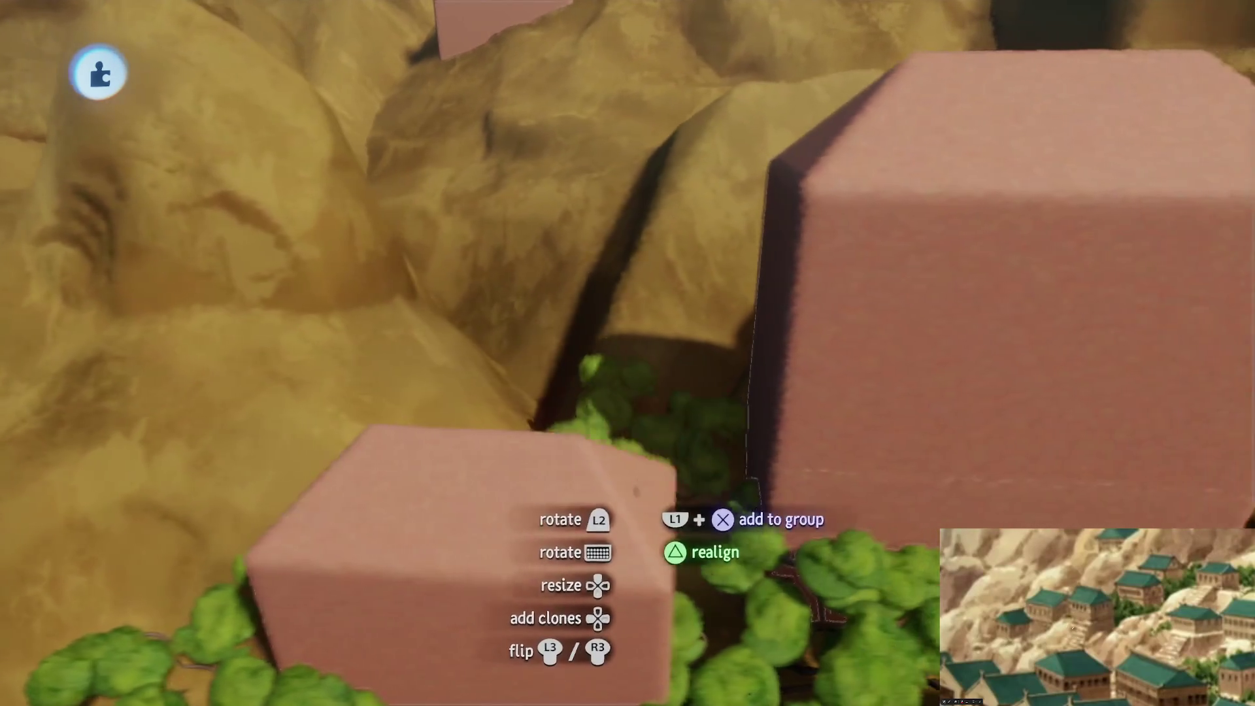
pyautogui.press('Up')
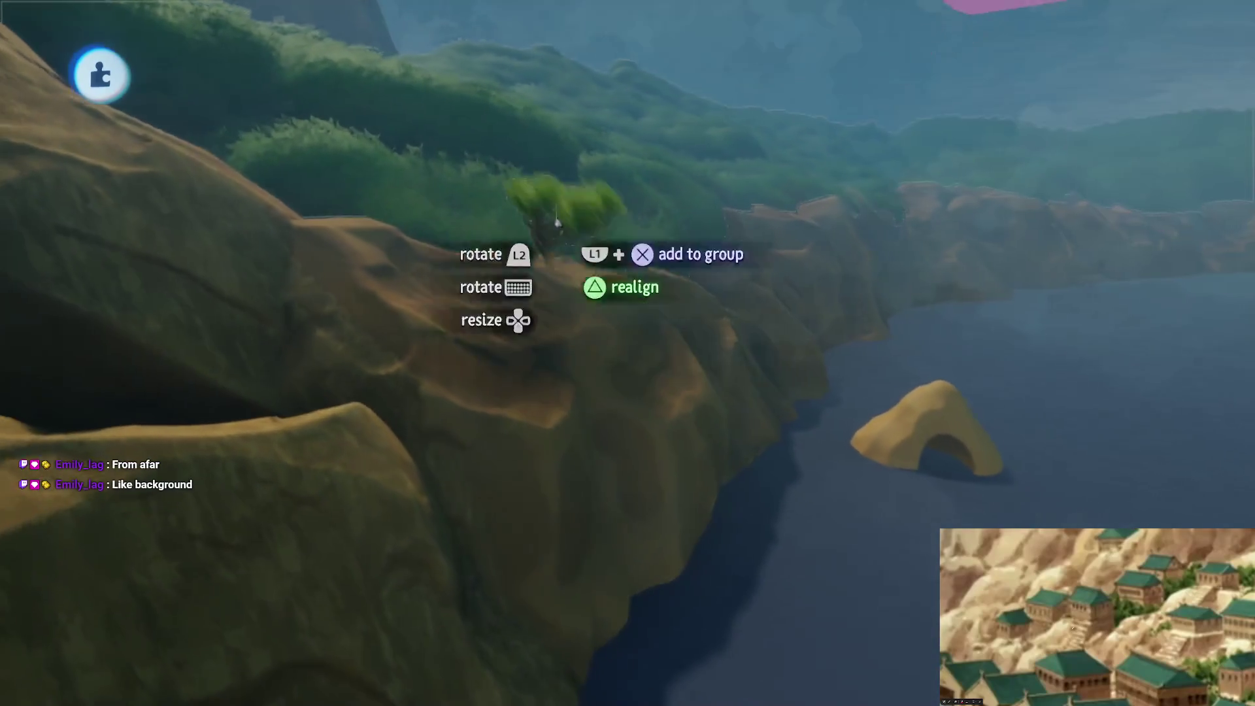
# Carry the enlarged tree back among the pink-house village's staircases on the hillside
pyautogui.moveTo(685, 307)
pyautogui.mouseDown()
pyautogui.moveTo(686, 448)
pyautogui.moveTo(645, 462)
pyautogui.moveTo(658, 476)
pyautogui.moveTo(625, 338)
pyautogui.mouseUp()
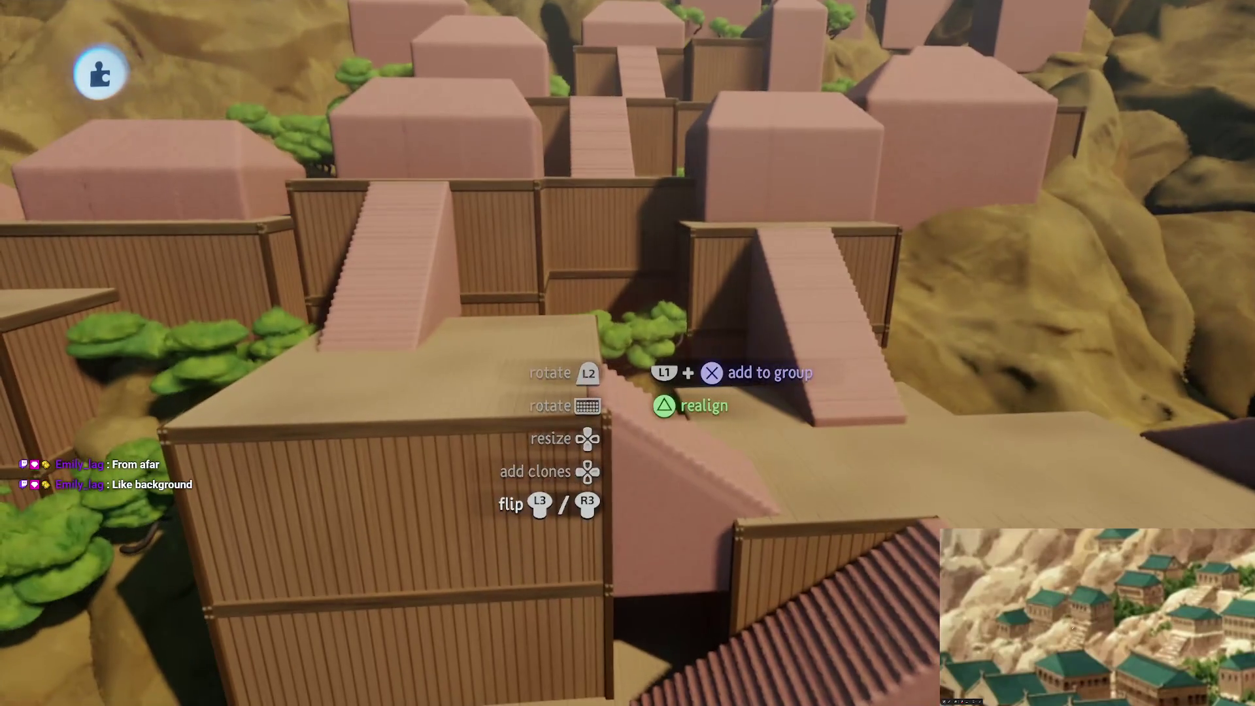